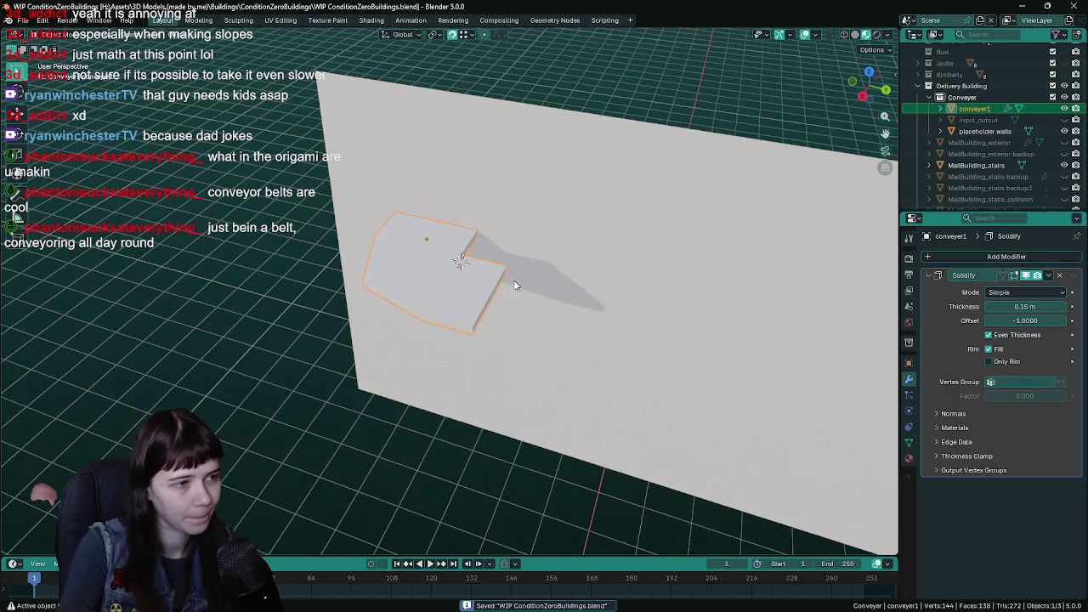
- Save the blend file and inspect the conveyor mesh from above and in perspective
{"action": "key", "text": "ctrl+s"}
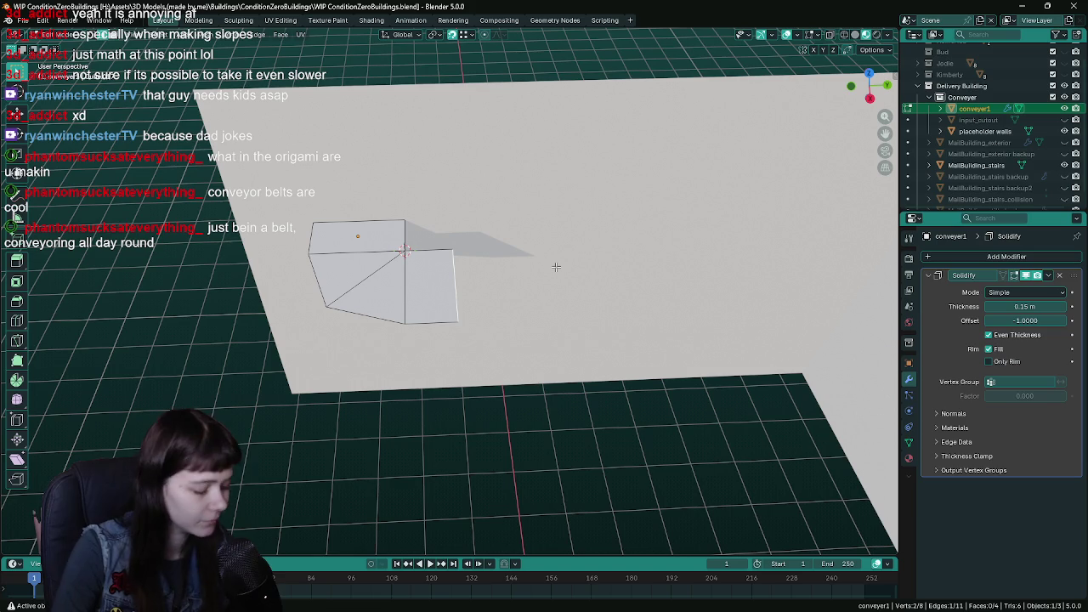
{"action": "key", "text": "ctrl+s"}
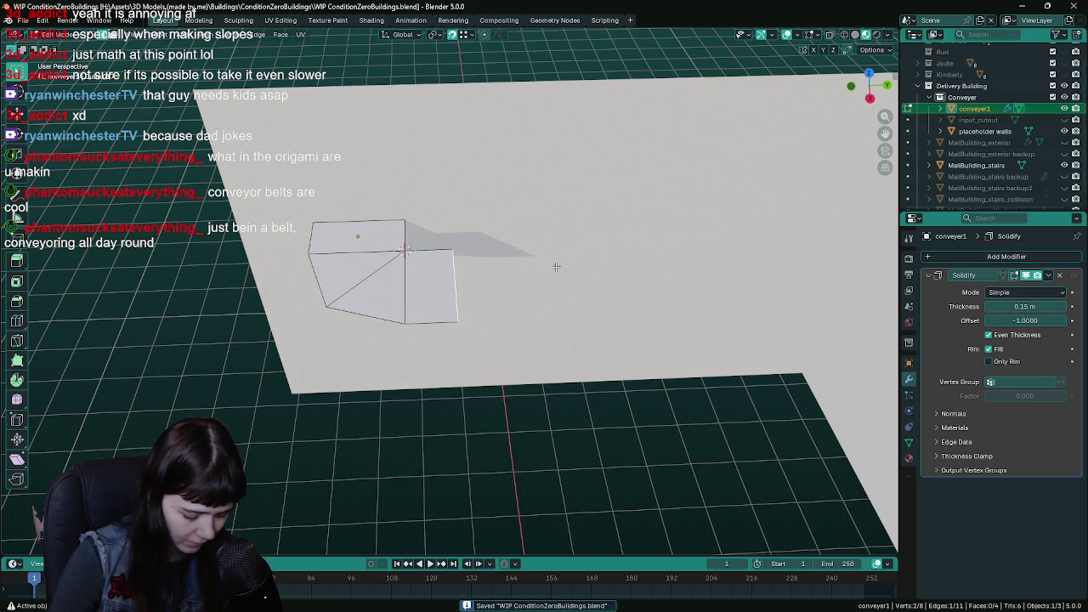
{"action": "mouse_move", "coordinate": [521, 278]}
{"action": "left_mouse_down"}
{"action": "mouse_move", "coordinate": [595, 272]}
{"action": "mouse_move", "coordinate": [483, 258]}
{"action": "left_mouse_up"}
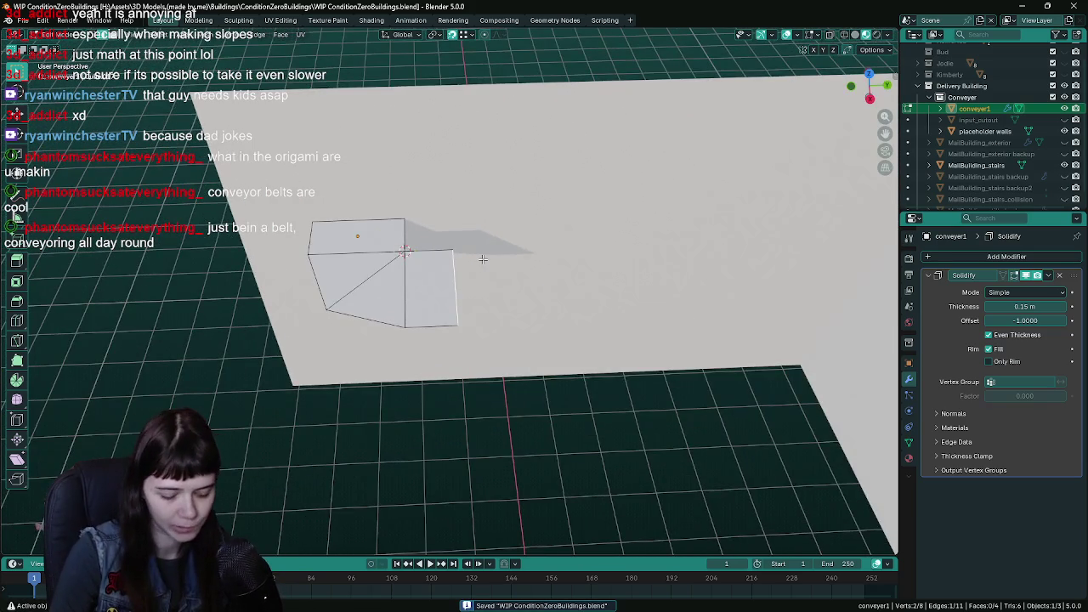
{"action": "key", "text": "KP_7"}
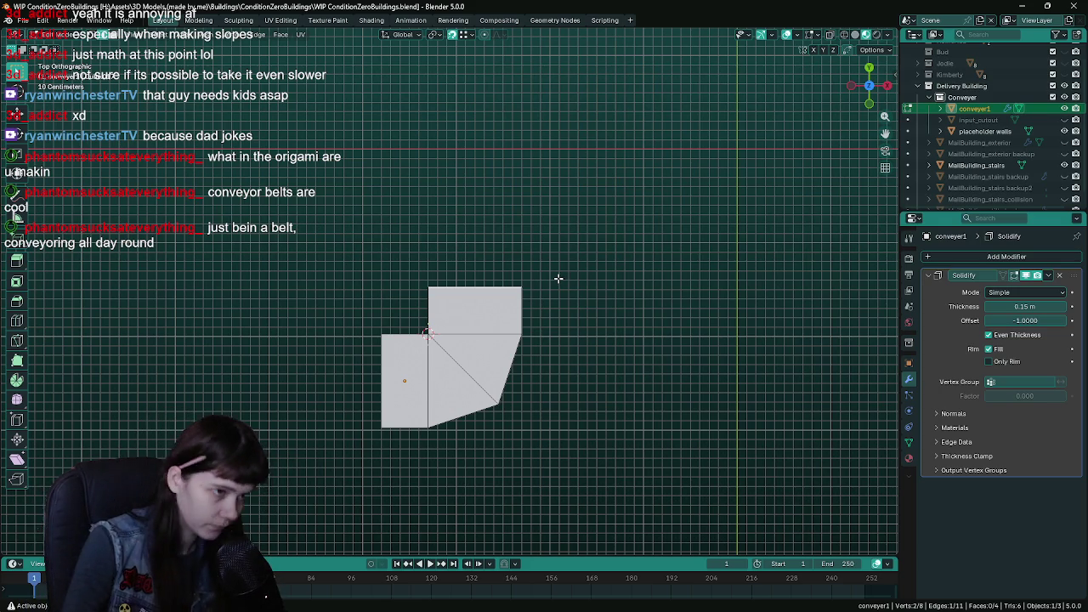
{"action": "key", "text": "ctrl+s"}
{"action": "mouse_move", "coordinate": [546, 311]}
{"action": "left_mouse_down"}
{"action": "mouse_move", "coordinate": [634, 309]}
{"action": "mouse_move", "coordinate": [575, 354]}
{"action": "mouse_move", "coordinate": [479, 304]}
{"action": "left_mouse_up"}
- Extend the conveyor's end edge 1.2 m along the Y axis
{"action": "key", "text": "g"}
{"action": "key", "text": "x"}
{"action": "key", "text": "y"}
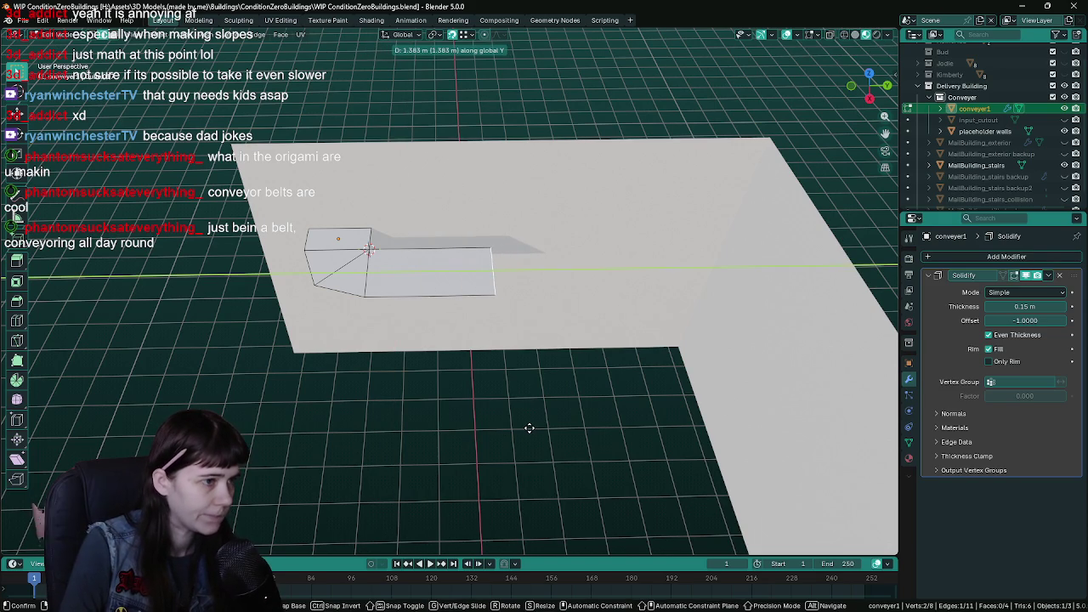
{"action": "type", "text": "1.4"}
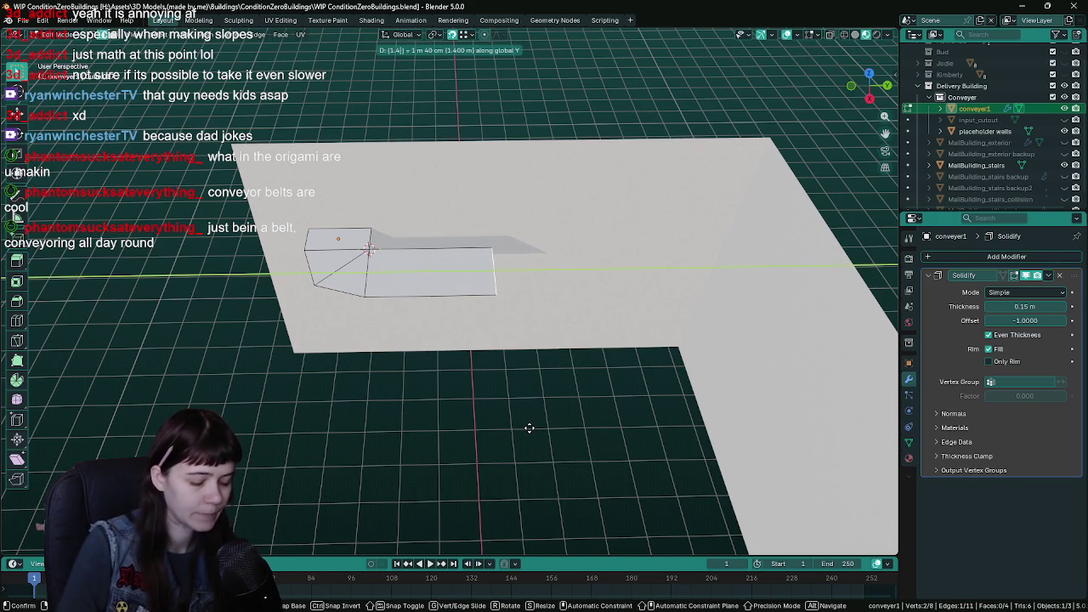
{"action": "key", "text": "BackSpace"}
{"action": "type", "text": "25"}
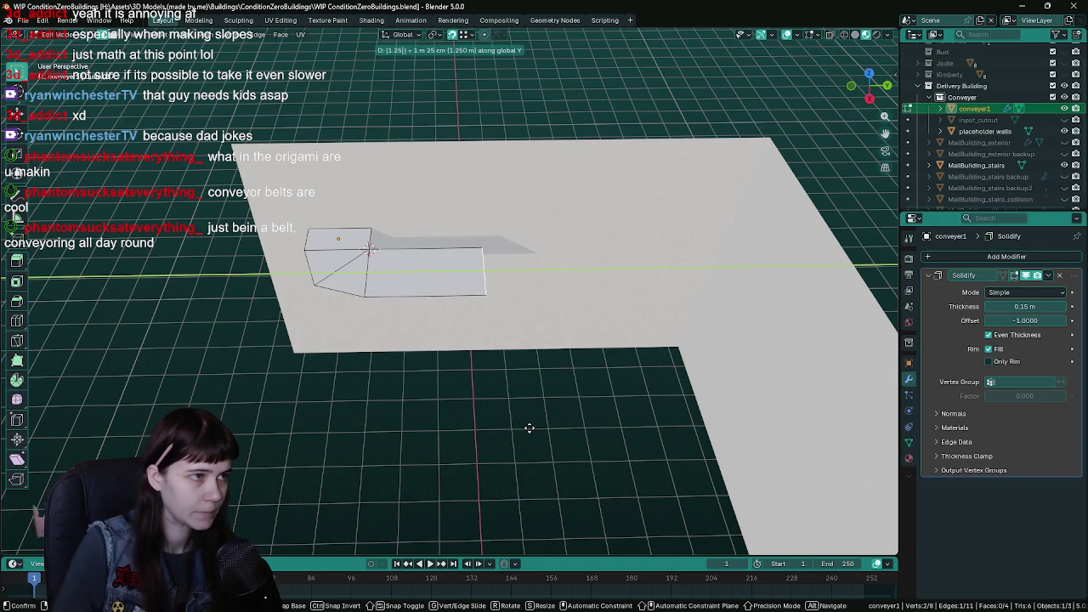
{"action": "key", "text": "BackSpace"}
{"action": "key", "text": "BackSpace"}
{"action": "key", "text": "BackSpace"}
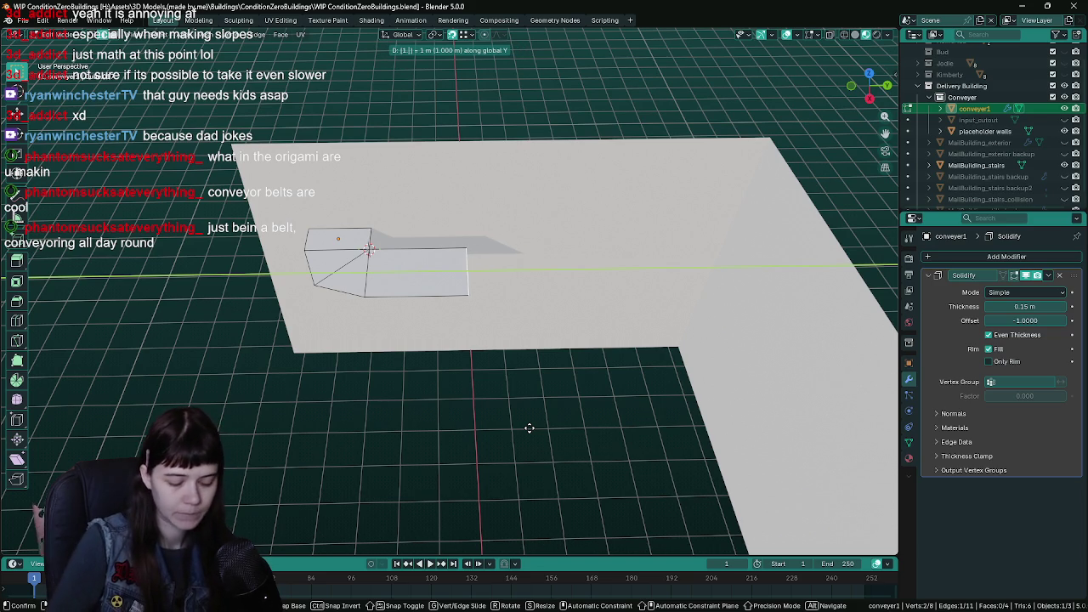
{"action": "key", "text": "BackSpace"}
{"action": "key", "text": "BackSpace"}
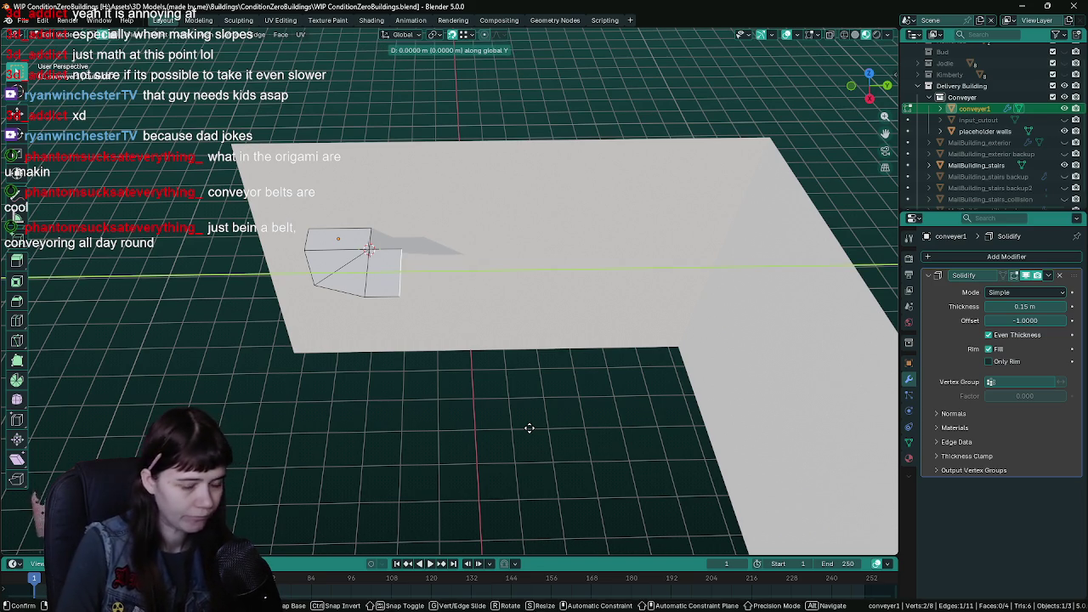
{"action": "type", "text": "1.2"}
{"action": "key", "text": "Return"}
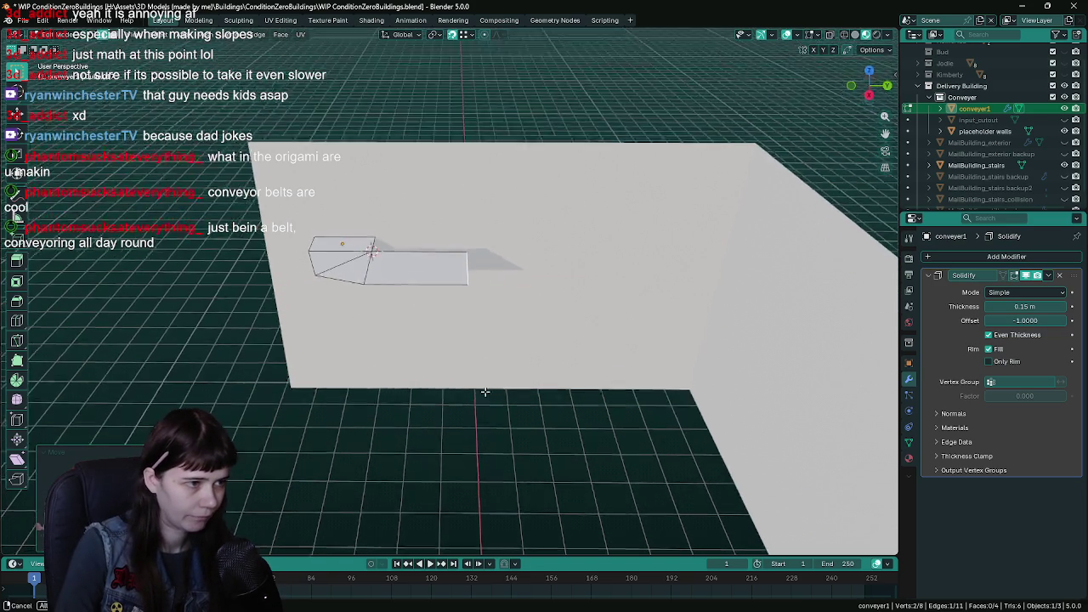
- Save, then begin extruding the end edge again for a drop along Z
{"action": "key", "text": "ctrl+s"}
{"action": "left_click_drag", "start_coordinate": [492, 389], "coordinate": [492, 429]}
{"action": "key", "text": "e"}
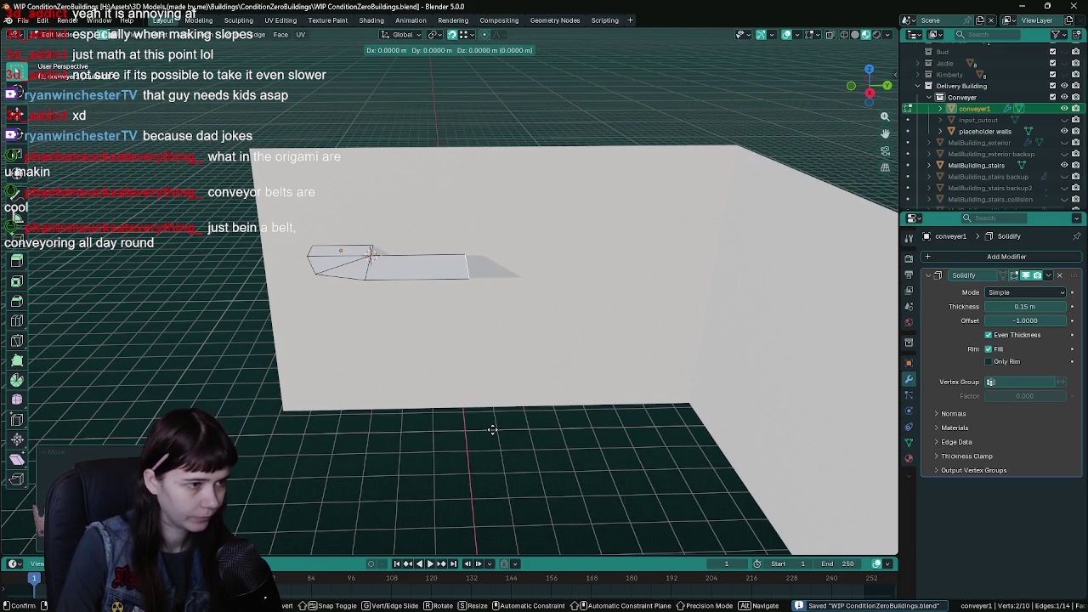
{"action": "key", "text": "Escape"}
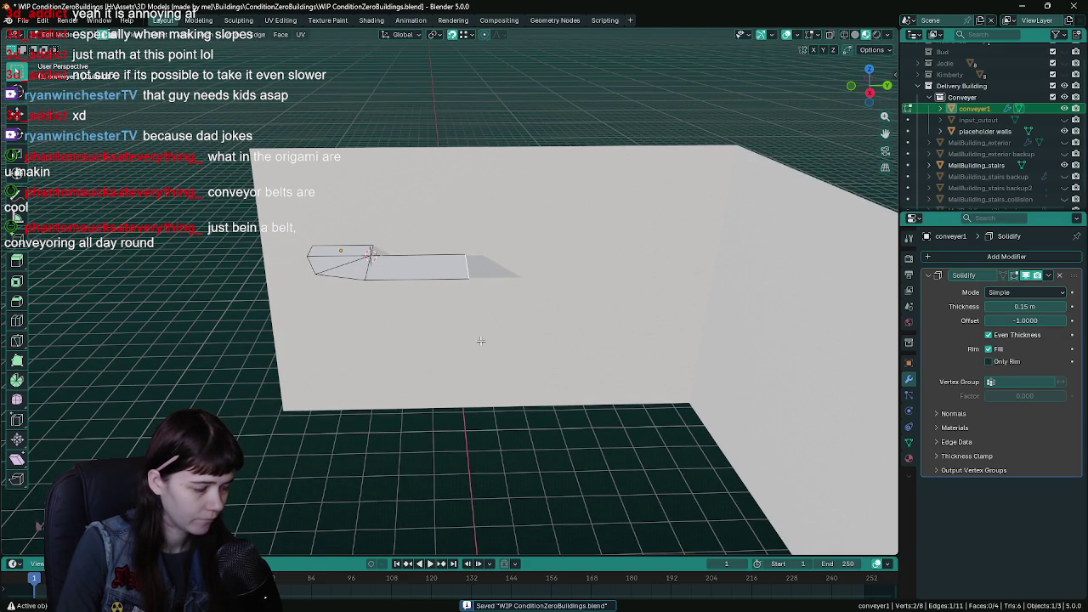
{"action": "mouse_move", "coordinate": [371, 289]}
{"action": "left_mouse_down"}
{"action": "mouse_move", "coordinate": [364, 323]}
{"action": "mouse_move", "coordinate": [369, 299]}
{"action": "left_mouse_up"}
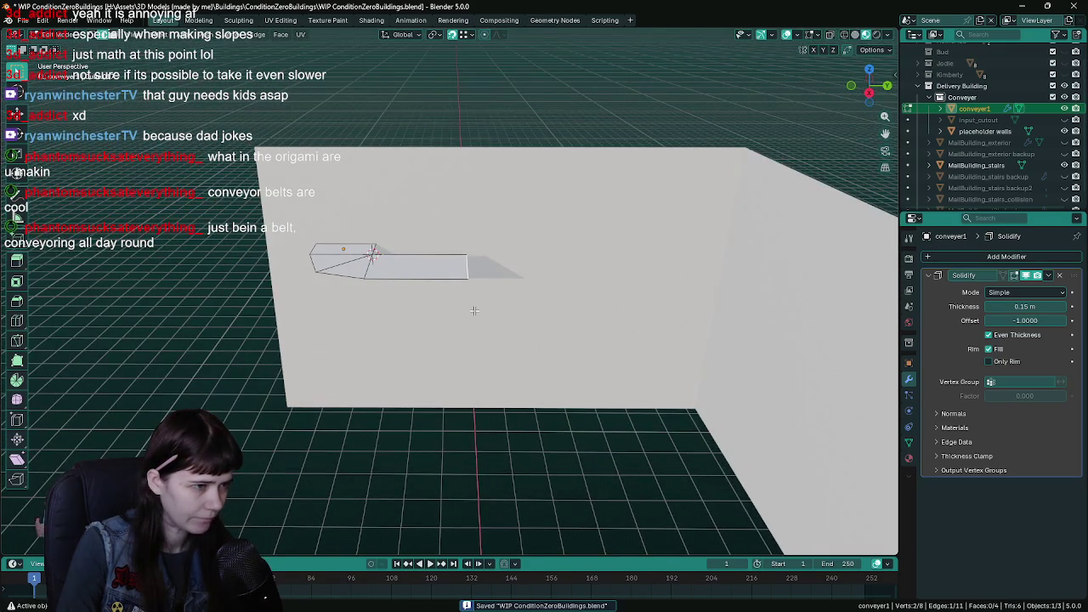
{"action": "left_click_drag", "start_coordinate": [502, 407], "coordinate": [502, 397]}
{"action": "key", "text": "ctrl+s"}
{"action": "key", "text": "e"}
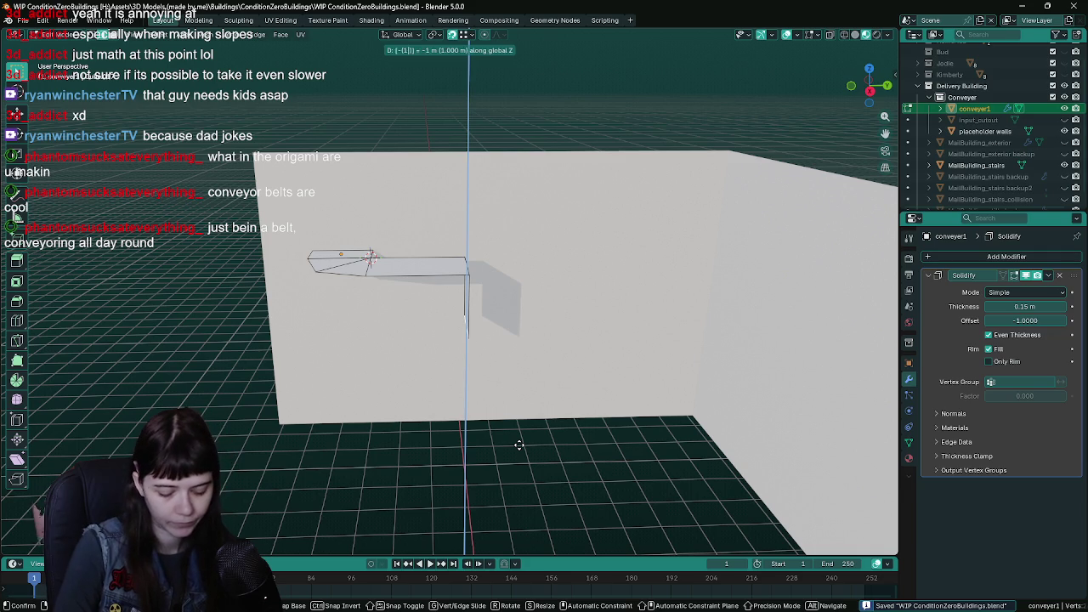
- Confirm the 1 m drop and snap the 3D cursor to a corner vertex of the block
{"action": "left_click", "coordinate": [519, 444]}
{"action": "mouse_move", "coordinate": [517, 445]}
{"action": "left_mouse_down"}
{"action": "mouse_move", "coordinate": [457, 451]}
{"action": "mouse_move", "coordinate": [461, 417]}
{"action": "mouse_move", "coordinate": [530, 450]}
{"action": "mouse_move", "coordinate": [462, 351]}
{"action": "mouse_move", "coordinate": [491, 318]}
{"action": "left_mouse_up"}
{"action": "left_click", "coordinate": [462, 351]}
{"action": "left_click", "coordinate": [205, 41]}
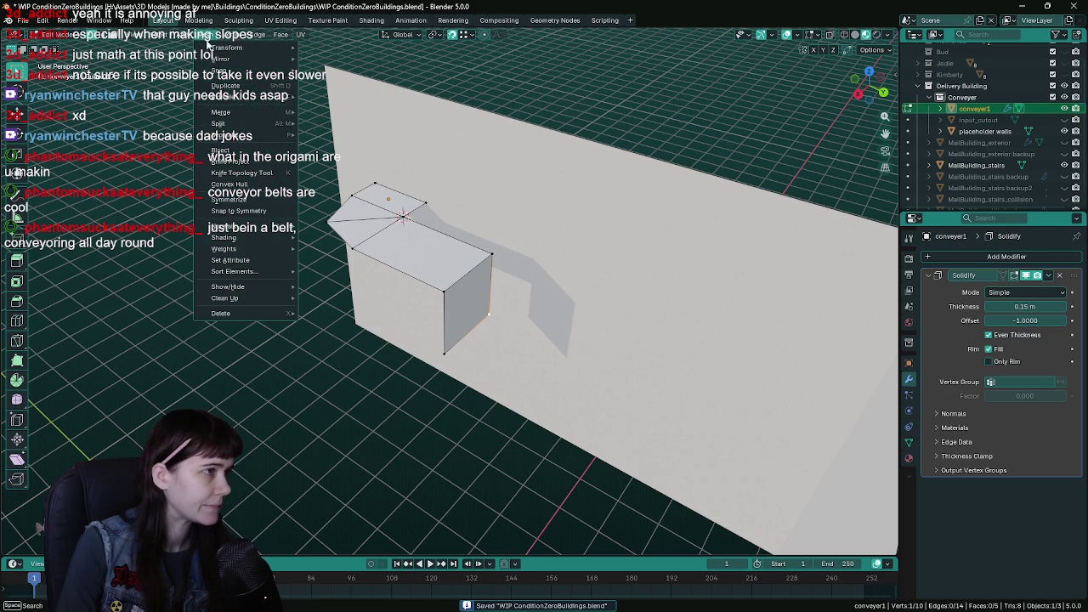
{"action": "mouse_move", "coordinate": [230, 71]}
{"action": "left_click", "coordinate": [362, 121]}
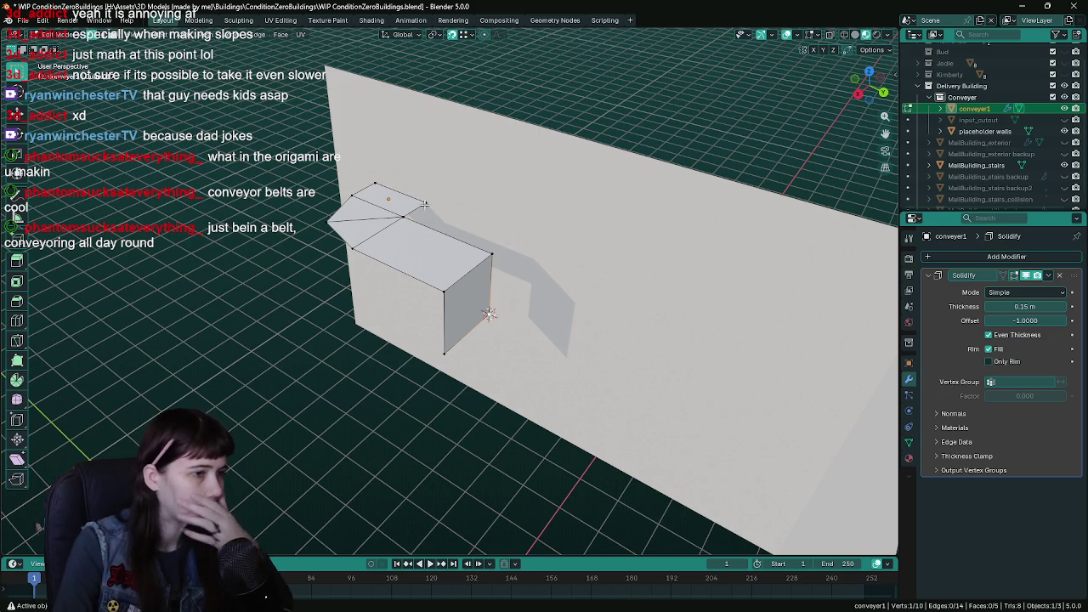
{"action": "mouse_move", "coordinate": [490, 435]}
{"action": "left_mouse_down"}
{"action": "mouse_move", "coordinate": [500, 355]}
{"action": "mouse_move", "coordinate": [477, 335]}
{"action": "left_mouse_up"}
{"action": "key", "text": "ctrl+s"}
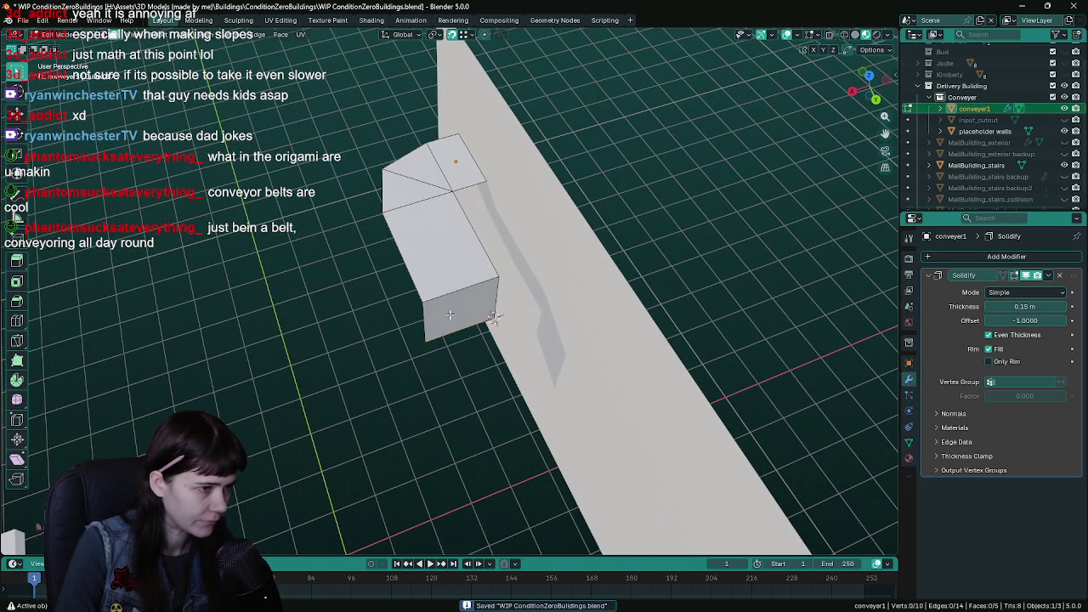
- Rotate the block's bottom face about Z using the Individual Origins pivot
{"action": "left_click", "coordinate": [463, 327]}
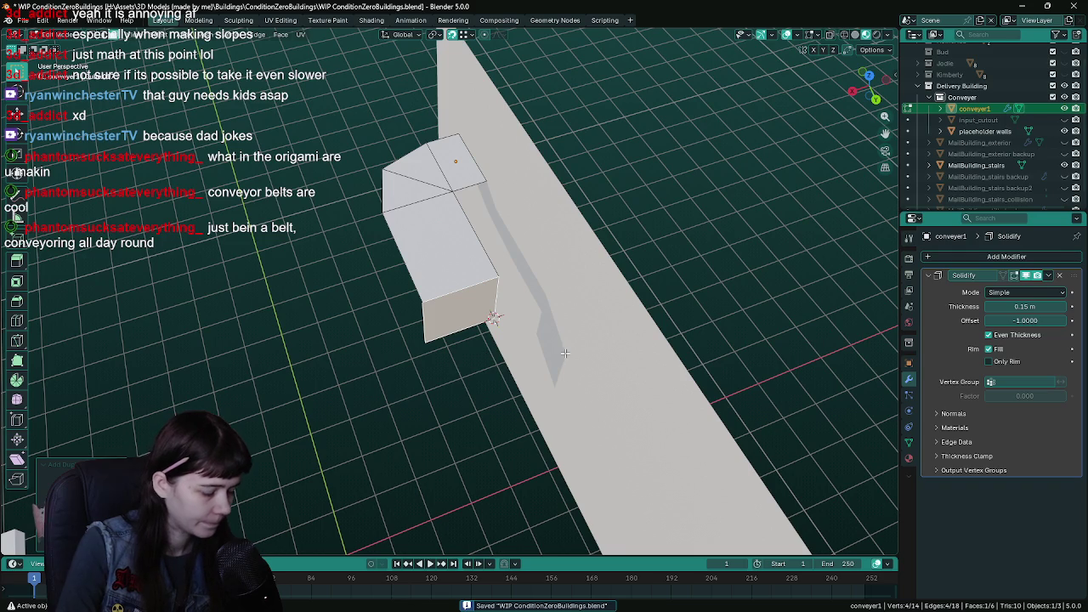
{"action": "key", "text": "r"}
{"action": "key", "text": "z"}
{"action": "key", "text": "Escape"}
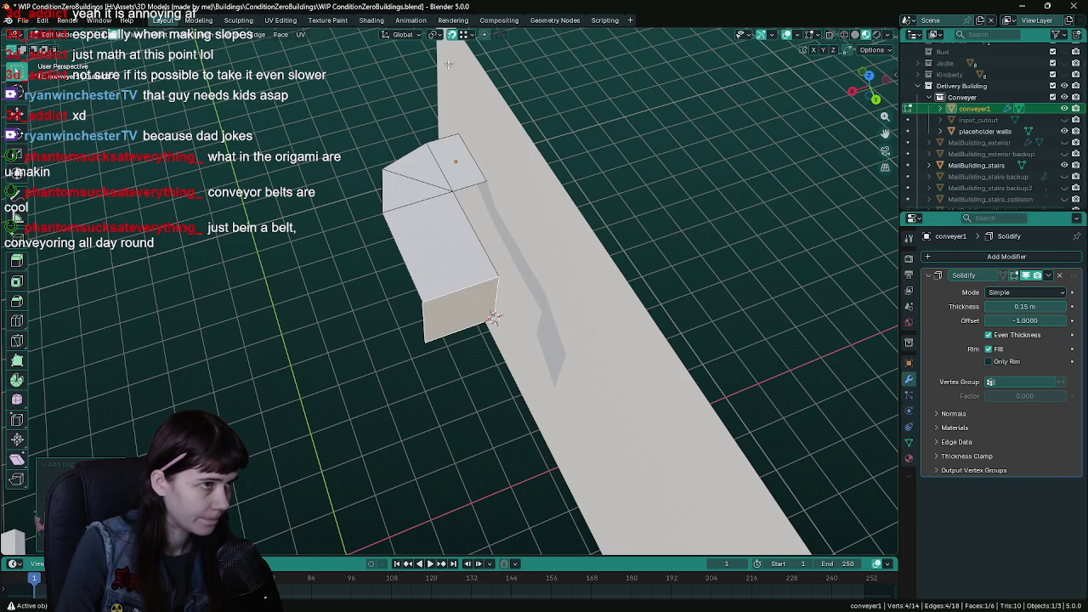
{"action": "left_click", "coordinate": [436, 35]}
{"action": "left_click", "coordinate": [466, 88]}
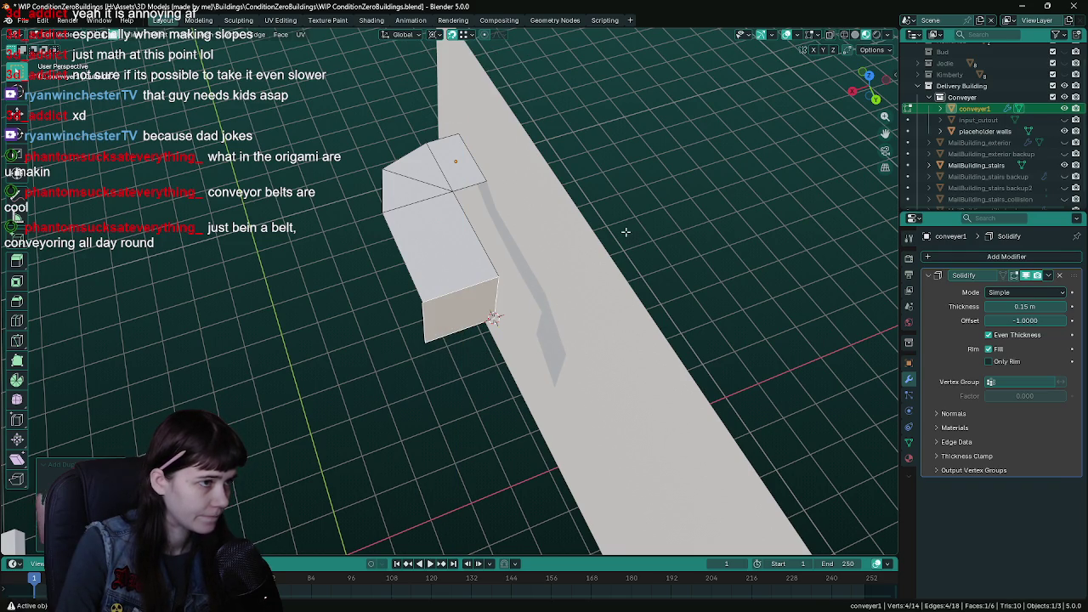
{"action": "key", "text": "r"}
{"action": "key", "text": "z"}
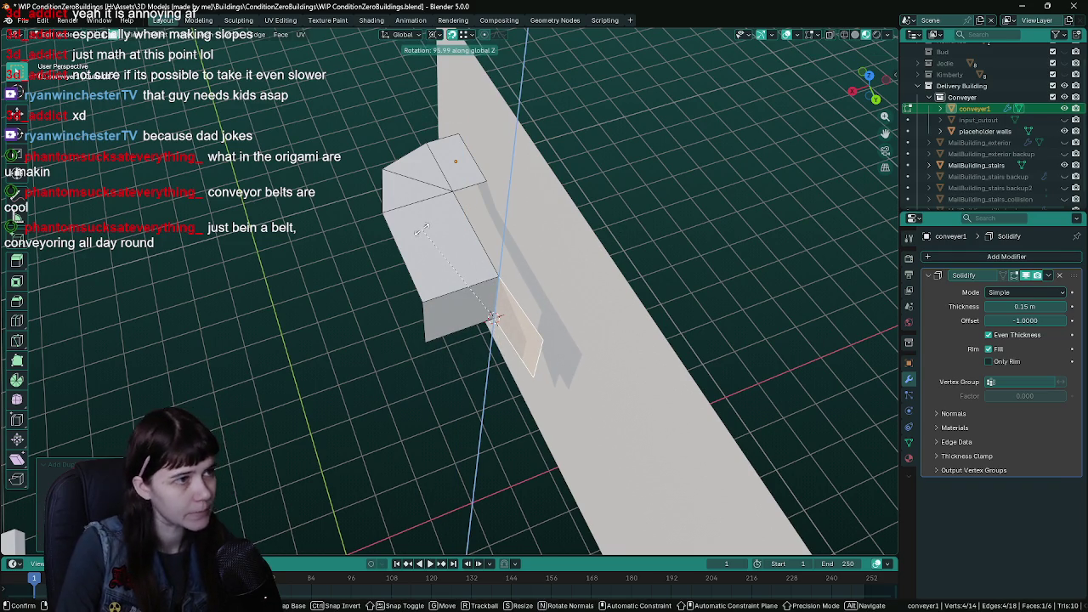
{"action": "left_click", "coordinate": [423, 229]}
- Delete the block's grey side face and save
{"action": "mouse_move", "coordinate": [354, 329]}
{"action": "left_mouse_down"}
{"action": "mouse_move", "coordinate": [476, 340]}
{"action": "mouse_move", "coordinate": [461, 365]}
{"action": "mouse_move", "coordinate": [453, 340]}
{"action": "mouse_move", "coordinate": [512, 310]}
{"action": "mouse_move", "coordinate": [489, 308]}
{"action": "mouse_move", "coordinate": [512, 252]}
{"action": "mouse_move", "coordinate": [527, 280]}
{"action": "mouse_move", "coordinate": [492, 313]}
{"action": "left_mouse_up"}
{"action": "left_click", "coordinate": [454, 340]}
{"action": "key", "text": "x"}
{"action": "left_click", "coordinate": [434, 355]}
{"action": "key", "text": "ctrl+s"}
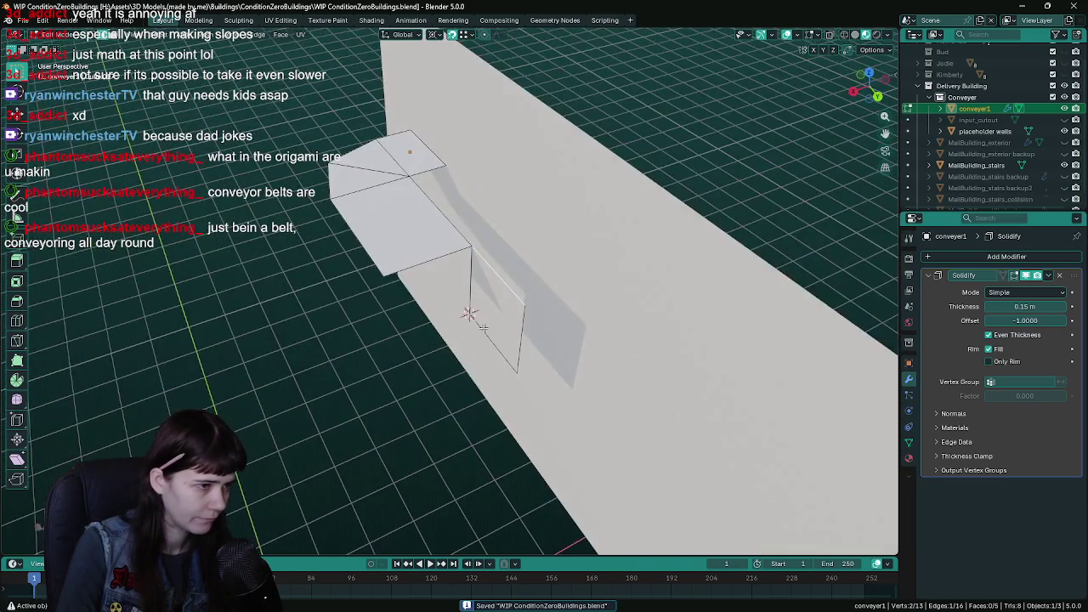
- Delete the leftover edge vertices and the lone extruded vertex, then save
{"action": "key", "text": "x"}
{"action": "left_click", "coordinate": [471, 326]}
{"action": "key", "text": "1"}
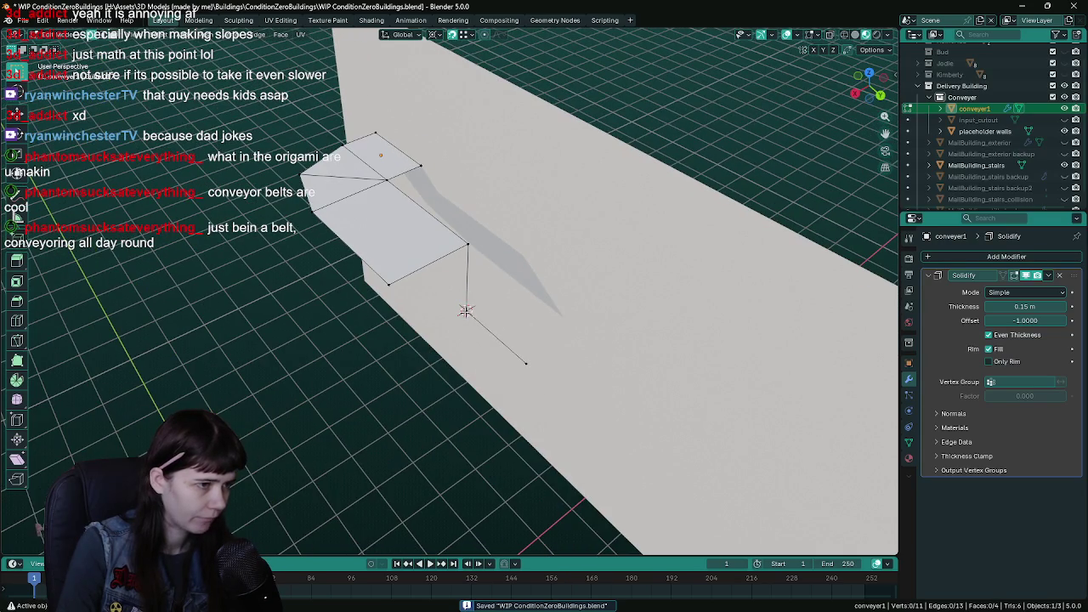
{"action": "key", "text": "g"}
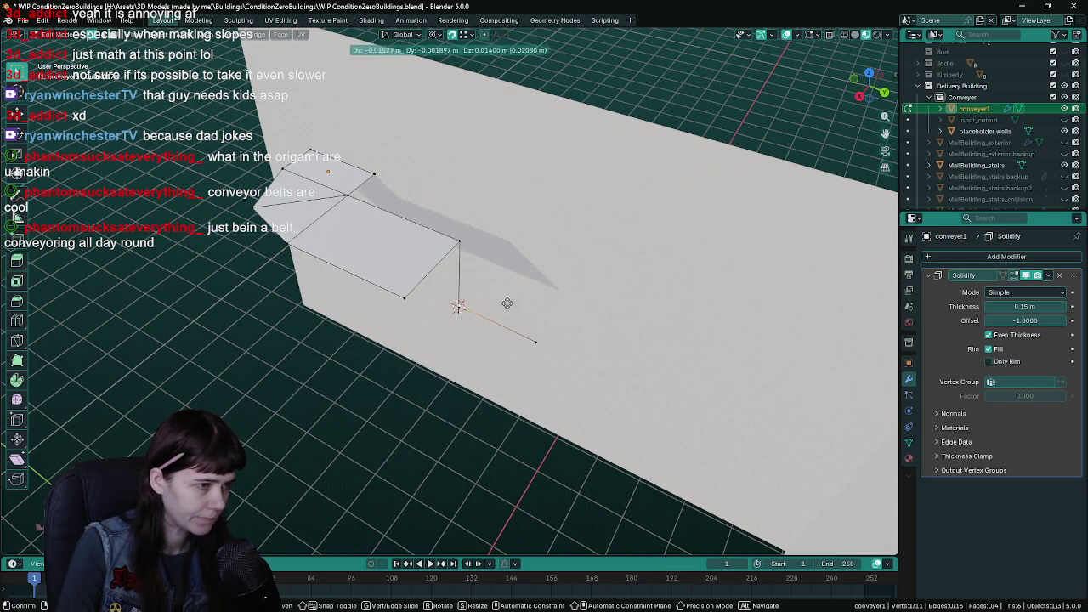
{"action": "right_click", "coordinate": [499, 305]}
{"action": "key", "text": "x"}
{"action": "left_click", "coordinate": [485, 299]}
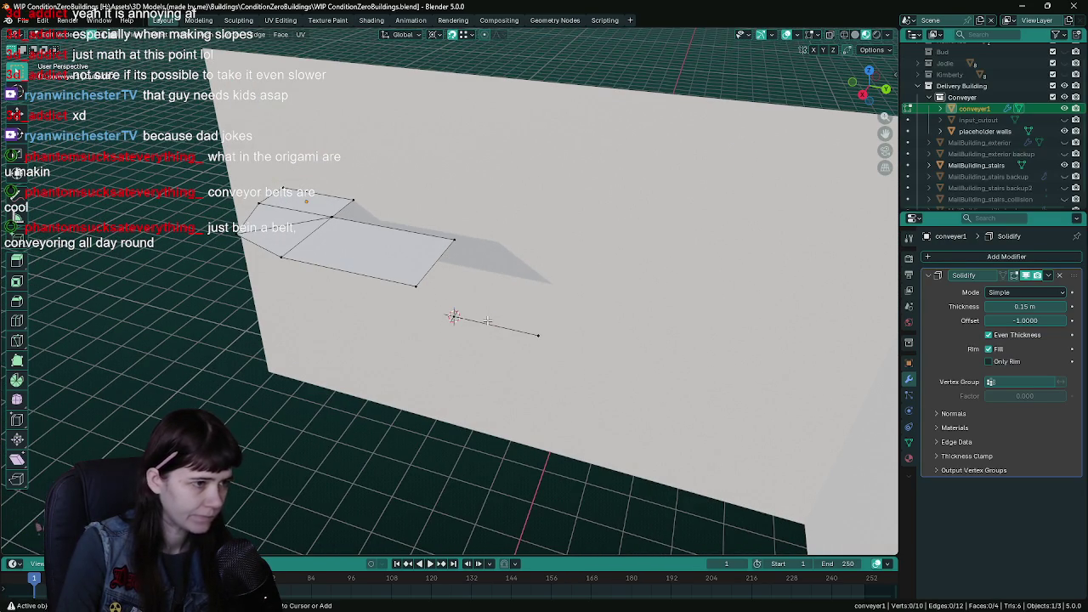
{"action": "key", "text": "ctrl+s"}
- Extrude the conveyor's end edge along X into a new square face
{"action": "left_click", "coordinate": [488, 322]}
{"action": "mouse_move", "coordinate": [515, 337]}
{"action": "left_mouse_down"}
{"action": "mouse_move", "coordinate": [462, 359]}
{"action": "mouse_move", "coordinate": [408, 355]}
{"action": "mouse_move", "coordinate": [420, 350]}
{"action": "left_mouse_up"}
{"action": "key", "text": "e"}
{"action": "key", "text": "x"}
{"action": "left_click", "coordinate": [391, 273]}
{"action": "mouse_move", "coordinate": [391, 273]}
{"action": "left_mouse_down"}
{"action": "mouse_move", "coordinate": [491, 327]}
{"action": "mouse_move", "coordinate": [476, 348]}
{"action": "mouse_move", "coordinate": [497, 313]}
{"action": "left_mouse_up"}
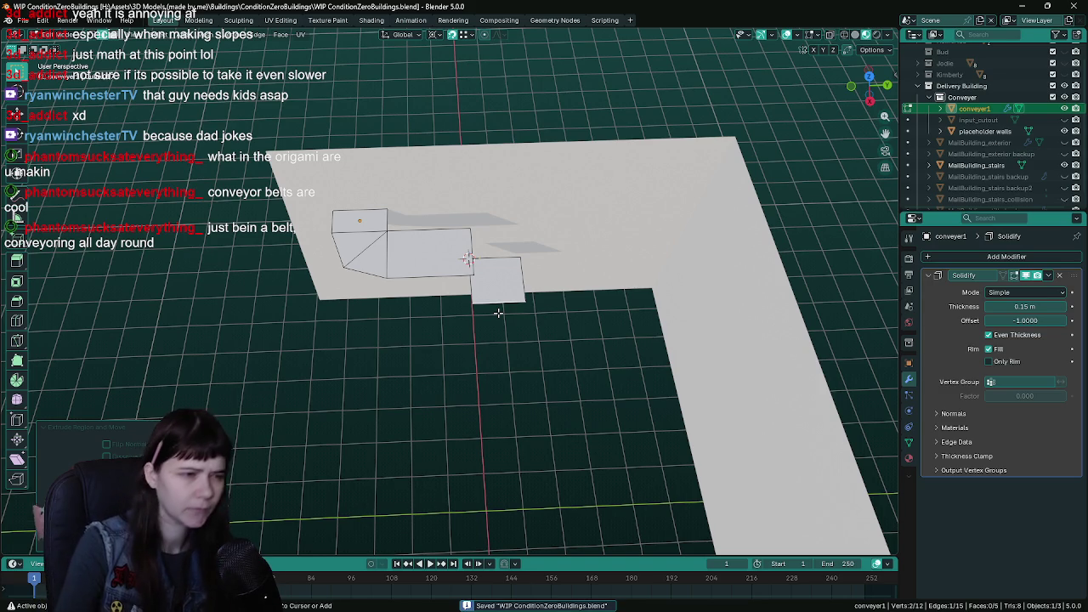
- Select the new square's bottom-right corner vertex, undoing a trial extrusion
{"action": "scroll", "coordinate": [510, 319], "scroll_direction": "up", "scroll_amount": 3}
{"action": "left_click", "coordinate": [556, 328]}
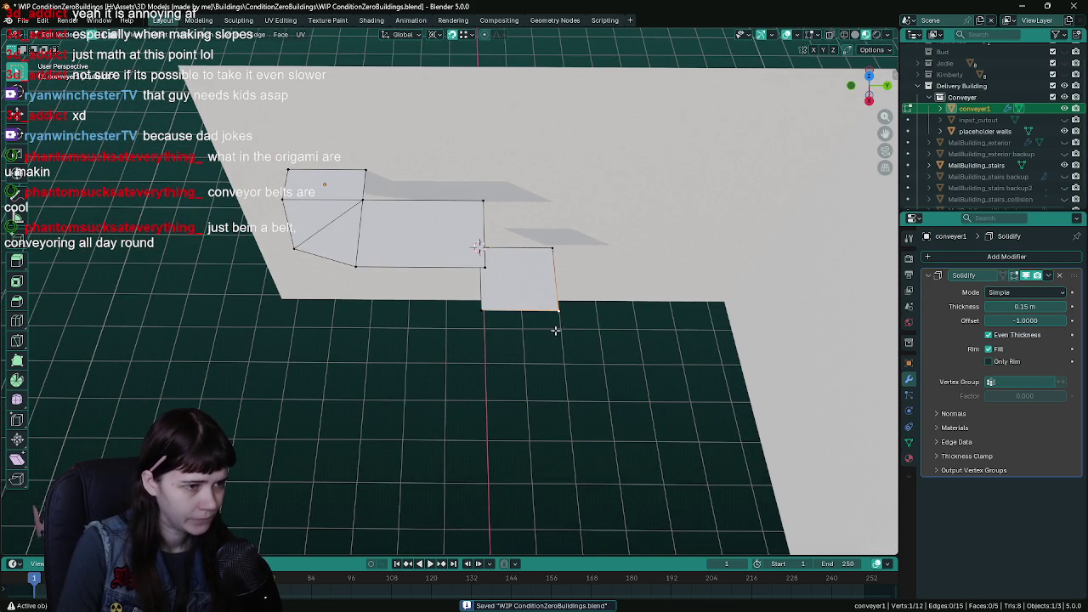
{"action": "key", "text": "e"}
{"action": "right_click", "coordinate": [561, 328]}
{"action": "key", "text": "r"}
{"action": "right_click", "coordinate": [535, 364]}
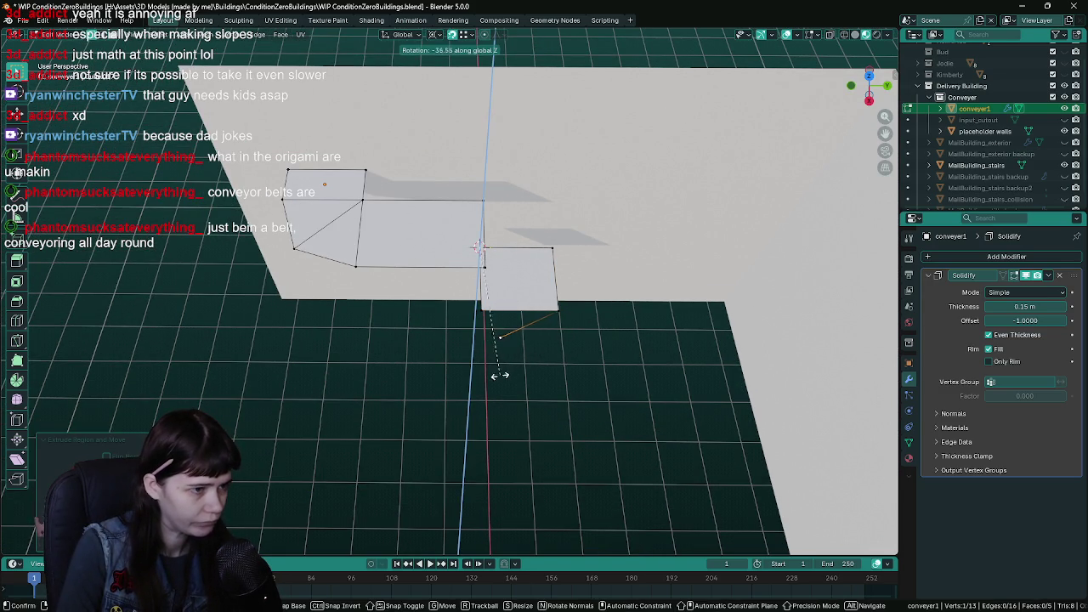
{"action": "key", "text": "ctrl+z"}
- Snap the 3D cursor to the selected corner vertex and save
{"action": "left_click_drag", "start_coordinate": [525, 352], "coordinate": [378, 249]}
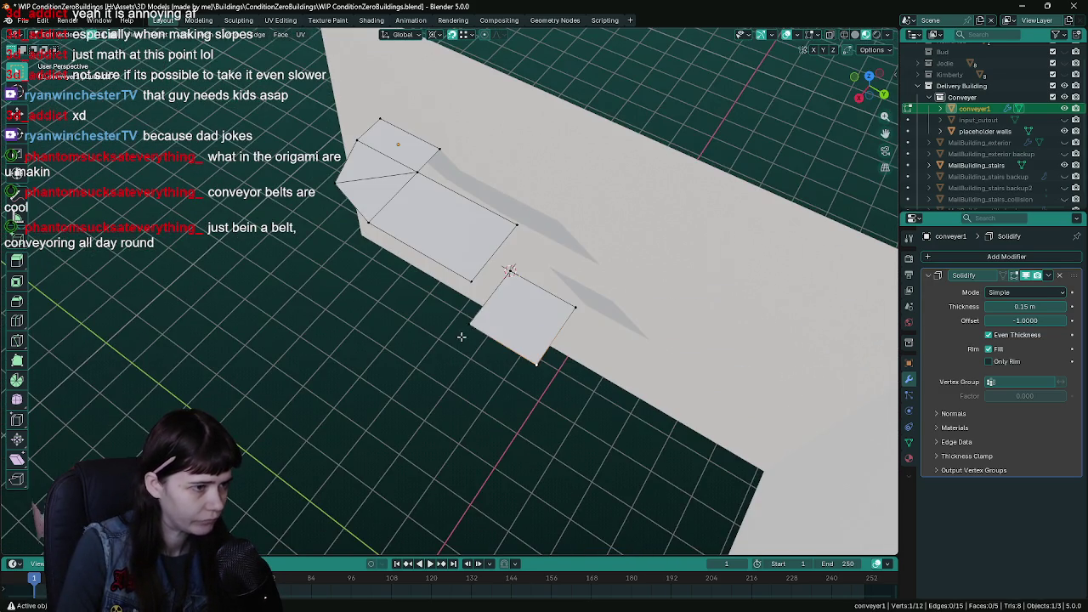
{"action": "left_click", "coordinate": [206, 34]}
{"action": "mouse_move", "coordinate": [223, 76]}
{"action": "left_click", "coordinate": [357, 126]}
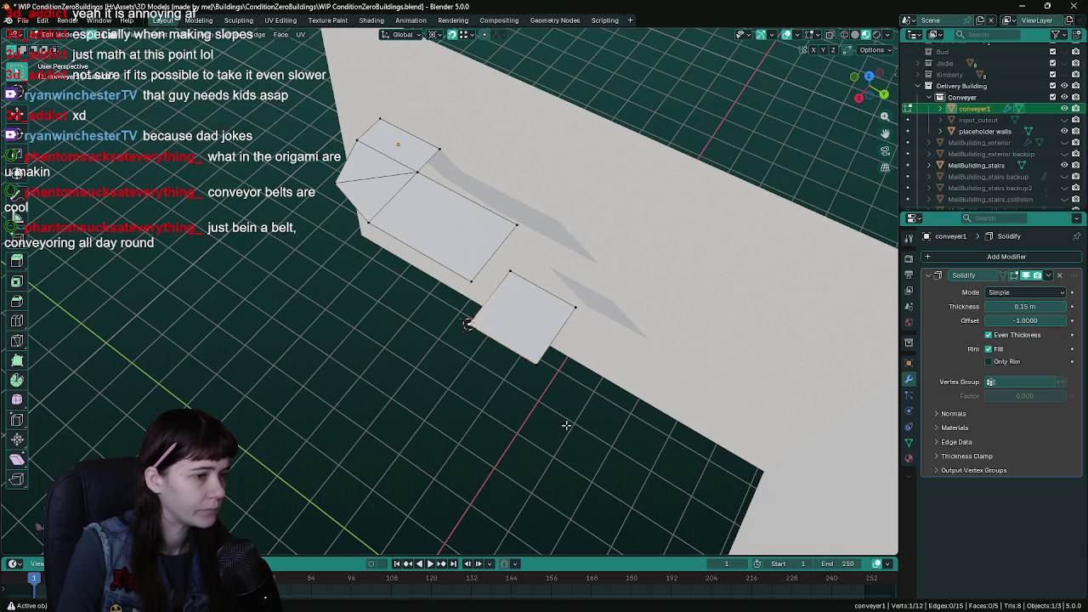
{"action": "left_click_drag", "start_coordinate": [479, 311], "coordinate": [612, 347]}
{"action": "key", "text": "ctrl+s"}
- Move the selection vertically along Z and save
{"action": "key", "text": "g"}
{"action": "key", "text": "z"}
{"action": "key", "text": "Escape"}
{"action": "left_click_drag", "start_coordinate": [620, 311], "coordinate": [599, 320]}
{"action": "key", "text": "g"}
{"action": "key", "text": "z"}
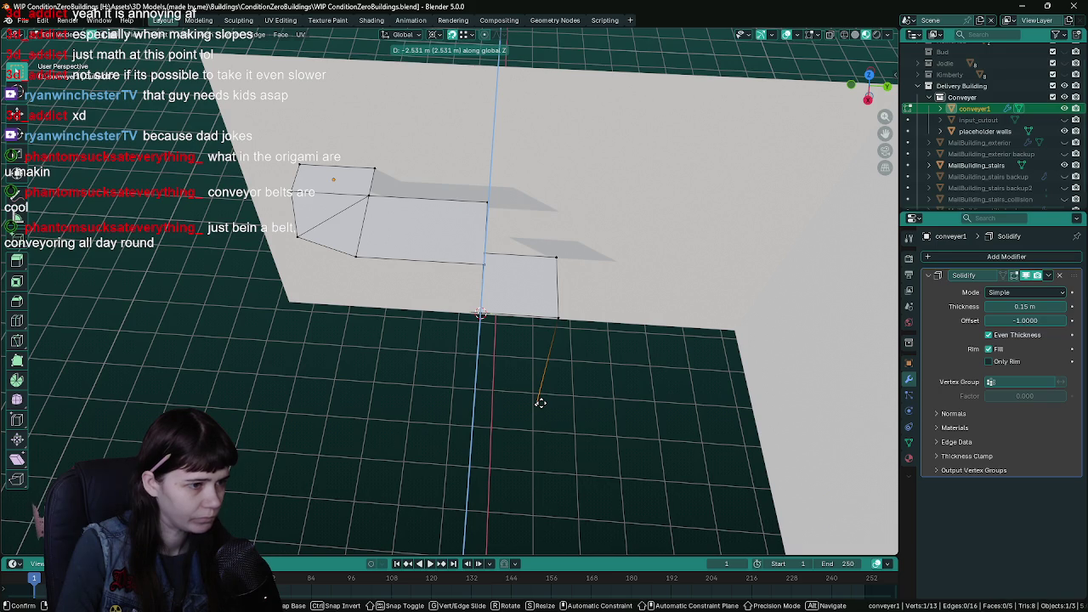
{"action": "left_click", "coordinate": [498, 405]}
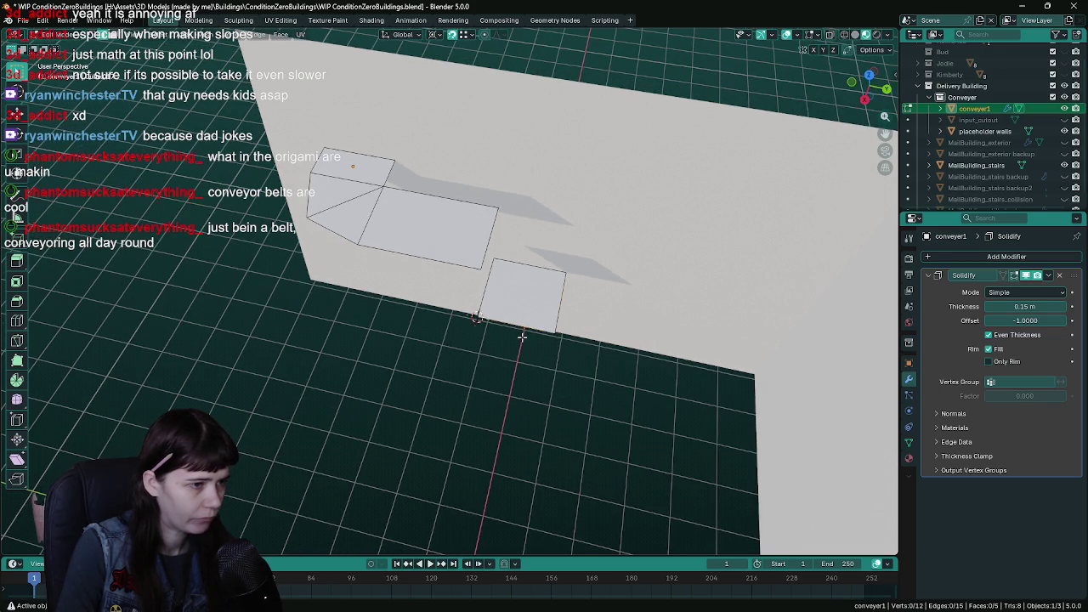
{"action": "key", "text": "ctrl+s"}
- Rotate the new edge -90° about Z around the corner vertex and save
{"action": "key", "text": "g"}
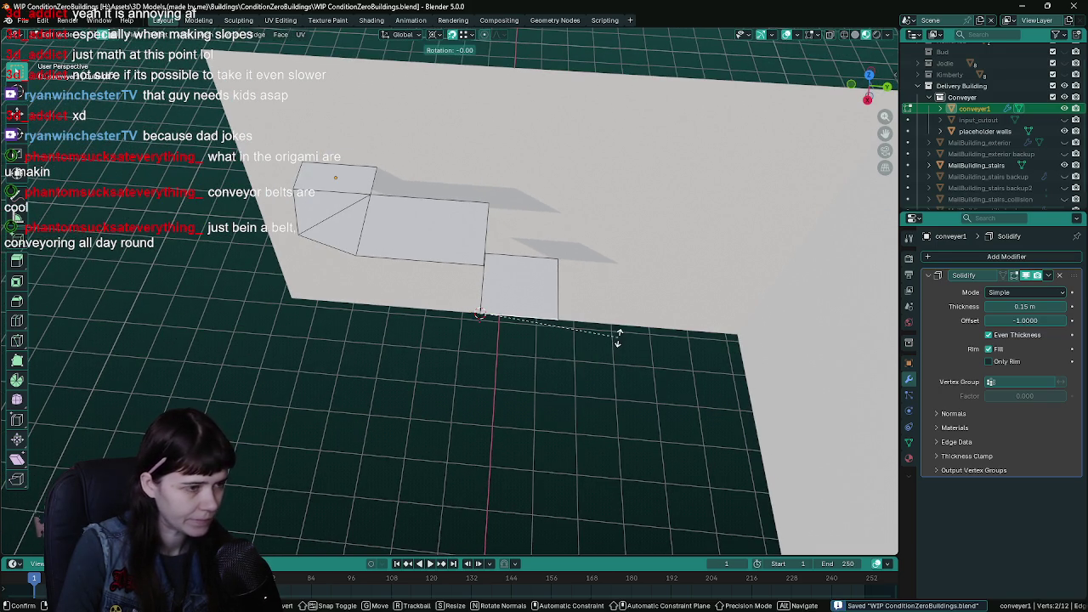
{"action": "key", "text": "Escape"}
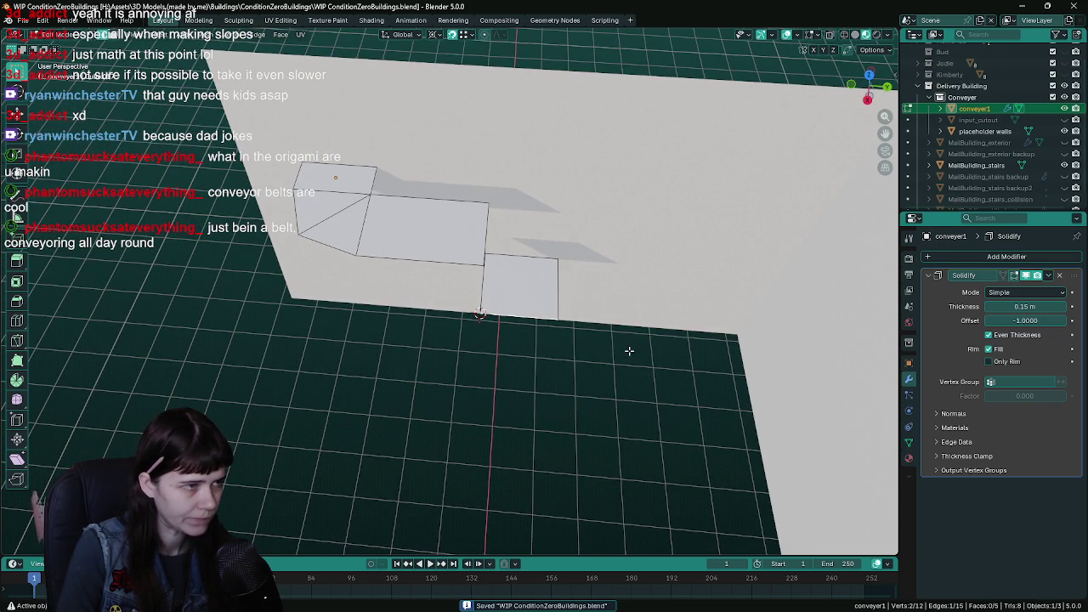
{"action": "key", "text": "e"}
{"action": "key", "text": "z"}
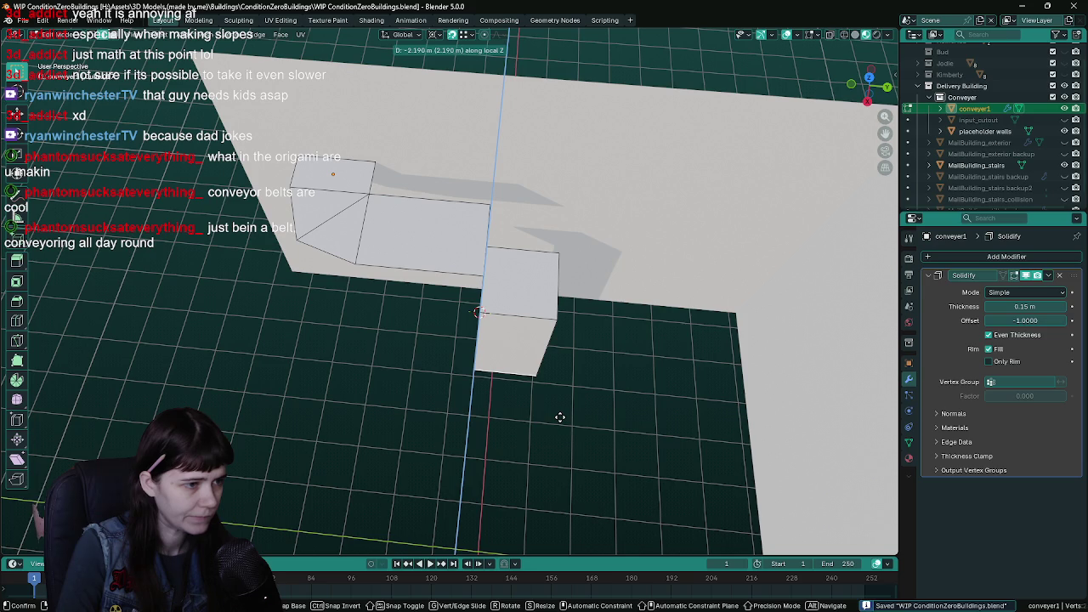
{"action": "key", "text": "Escape"}
{"action": "key", "text": "r"}
{"action": "key", "text": "z"}
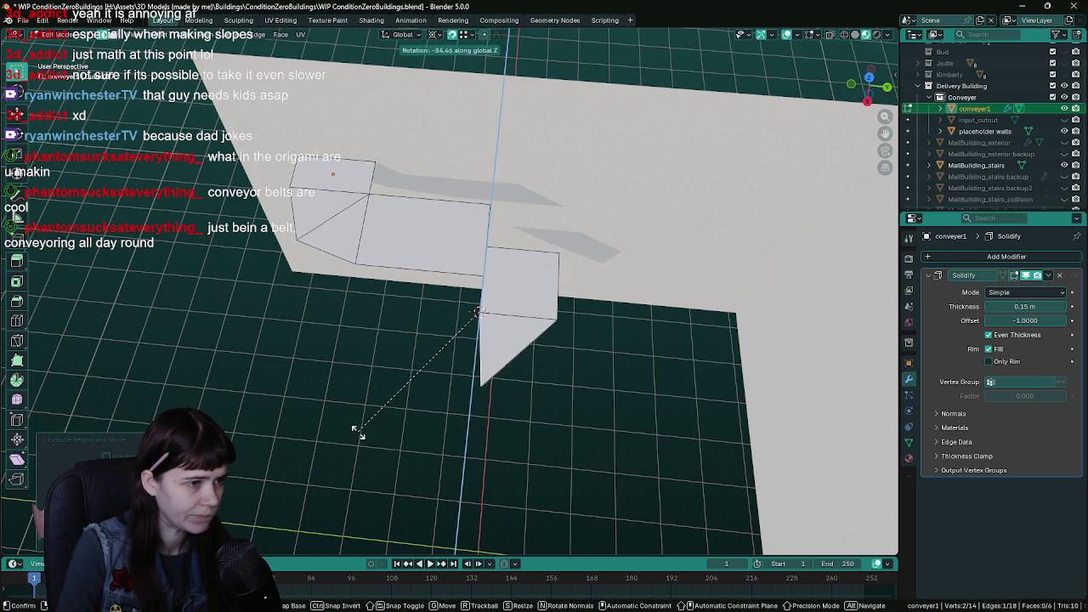
{"action": "type", "text": "90"}
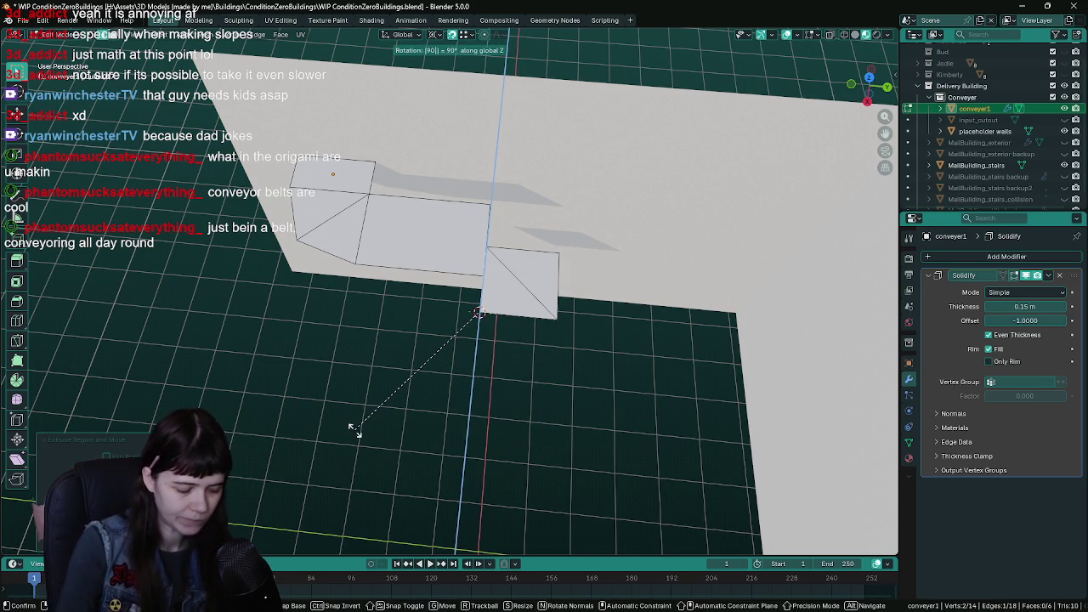
{"action": "key", "text": "minus"}
{"action": "key", "text": "Return"}
{"action": "key", "text": "ctrl+s"}
- Subdivide the selected edge and add a loop cut across the lower face
{"action": "left_click_drag", "start_coordinate": [355, 431], "coordinate": [417, 366]}
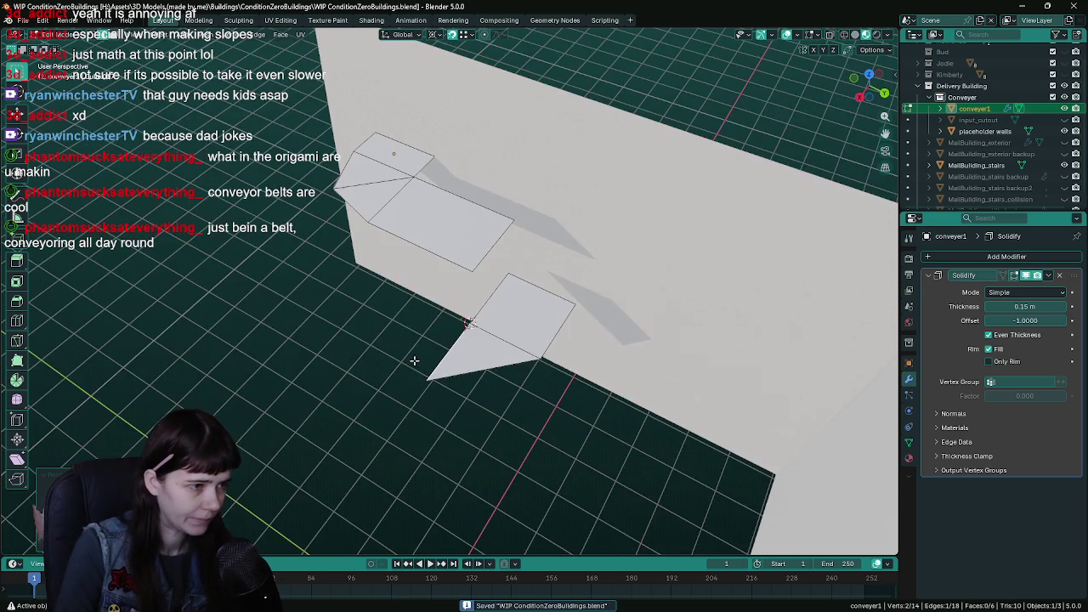
{"action": "key", "text": "ctrl+e"}
{"action": "left_click", "coordinate": [481, 375]}
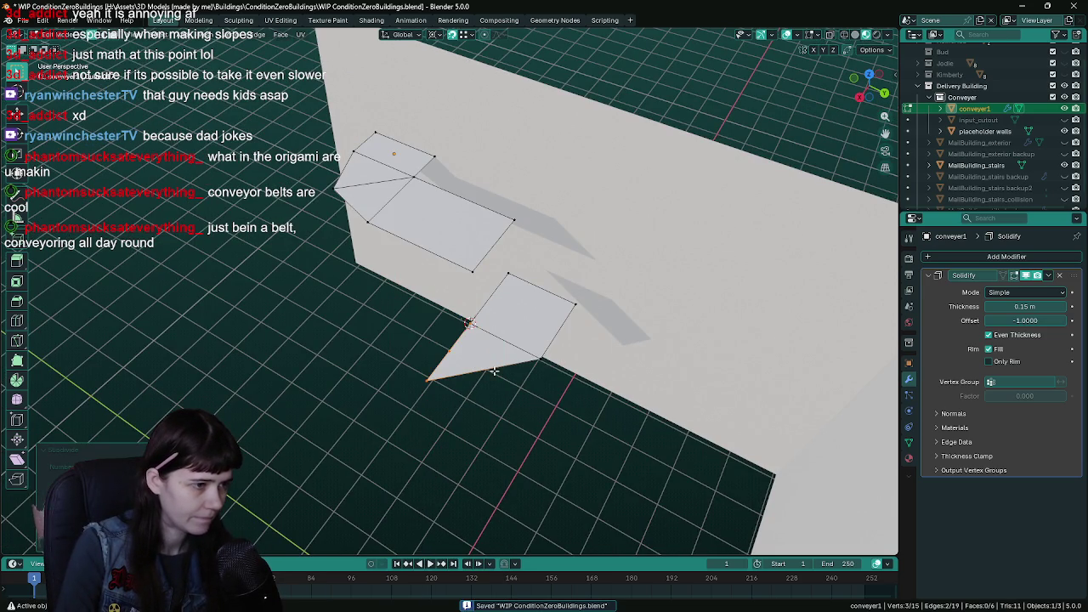
{"action": "mouse_move", "coordinate": [547, 384]}
{"action": "left_mouse_down"}
{"action": "mouse_move", "coordinate": [470, 363]}
{"action": "mouse_move", "coordinate": [512, 396]}
{"action": "left_mouse_up"}
{"action": "key", "text": "ctrl+r"}
{"action": "left_click", "coordinate": [470, 375]}
{"action": "key", "text": "ctrl+s"}
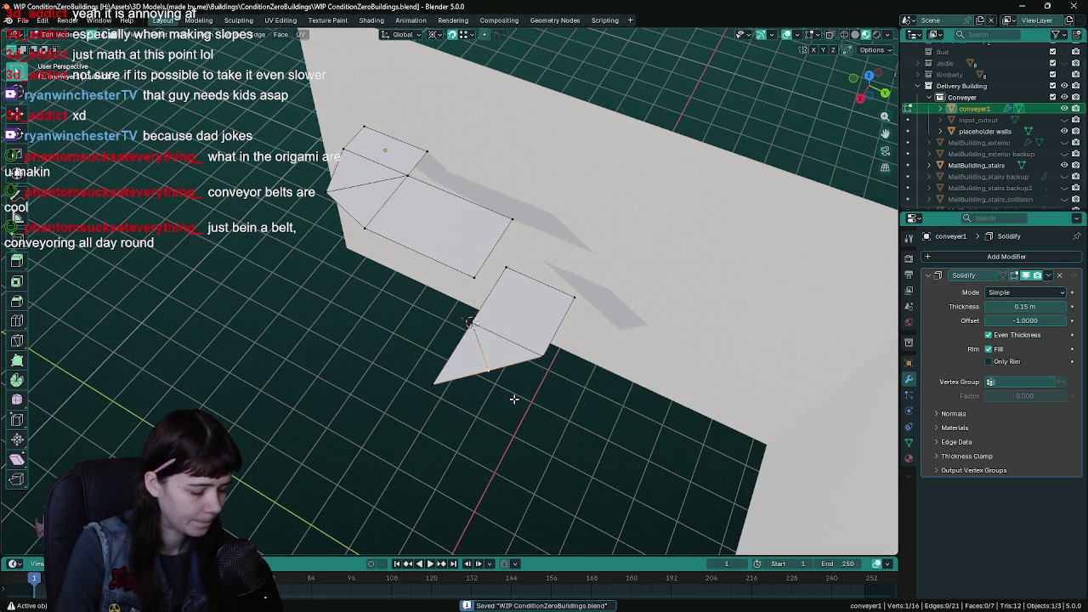
- In top view, try scaling the selection, leaving it unchanged, and save
{"action": "key", "text": "s"}
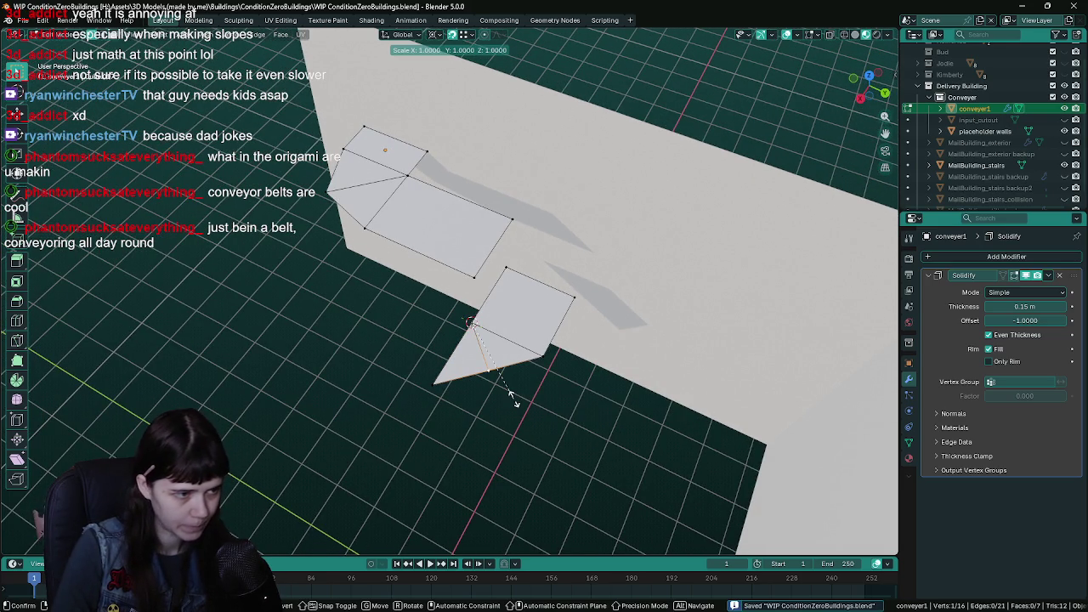
{"action": "key", "text": "Escape"}
{"action": "key", "text": "KP_7"}
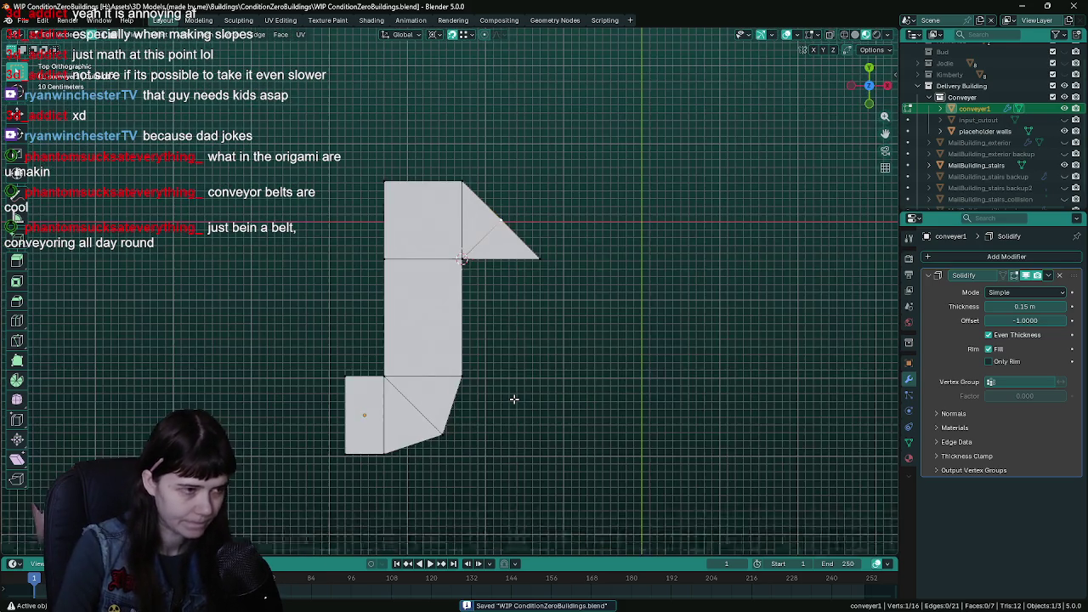
{"action": "key", "text": "s"}
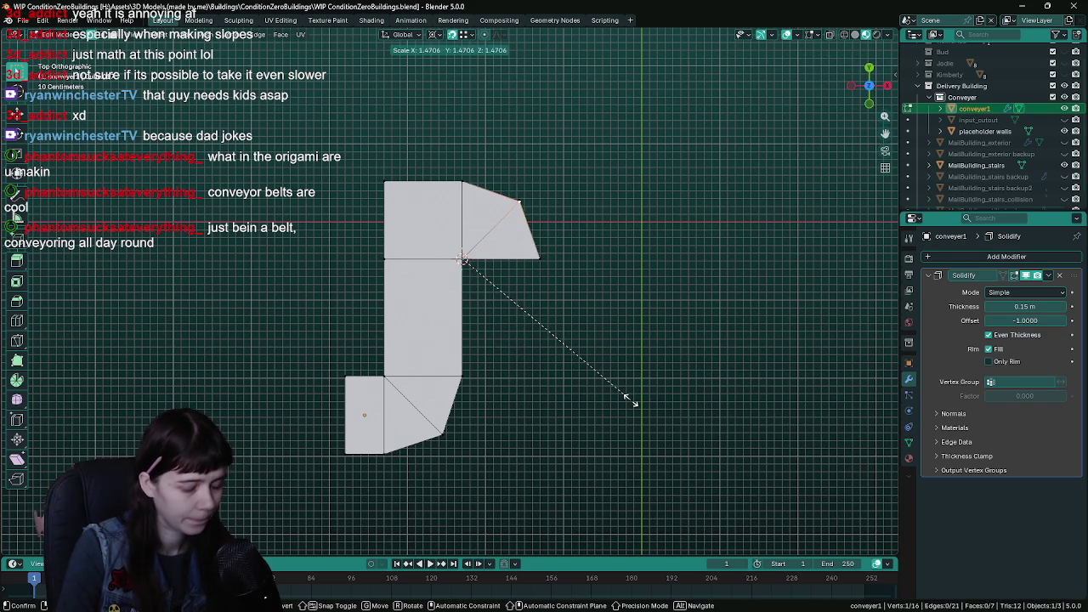
{"action": "left_click", "coordinate": [632, 396]}
{"action": "key", "text": "ctrl+s"}
{"action": "mouse_move", "coordinate": [627, 399]}
{"action": "left_mouse_down"}
{"action": "mouse_move", "coordinate": [497, 340]}
{"action": "mouse_move", "coordinate": [527, 333]}
{"action": "mouse_move", "coordinate": [586, 359]}
{"action": "left_mouse_up"}
- Extrude the edge about 1.046 m along Y into a new face
{"action": "key", "text": "e"}
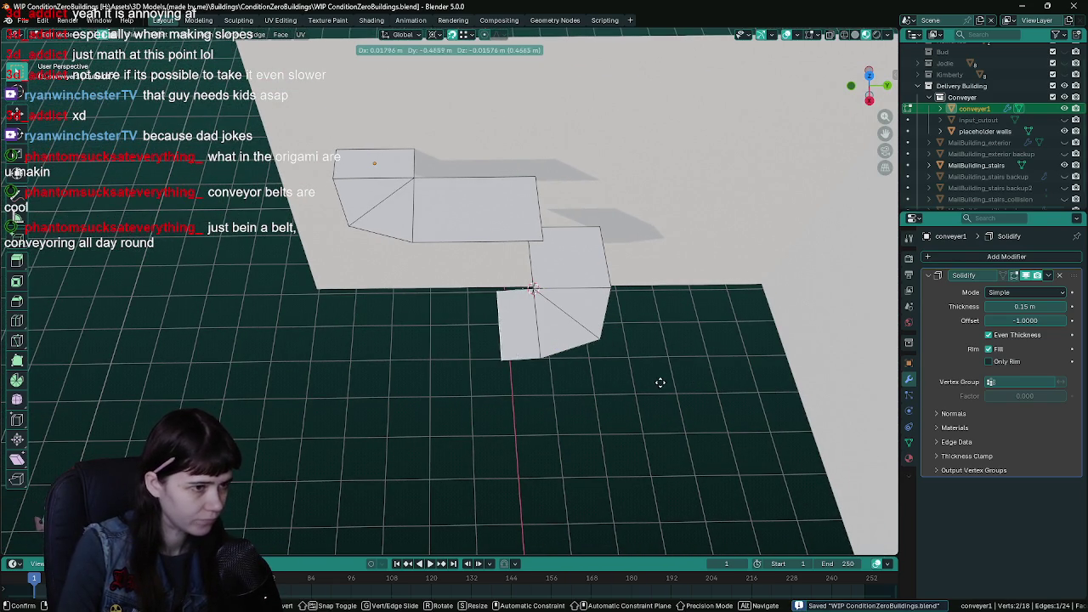
{"action": "key", "text": "y"}
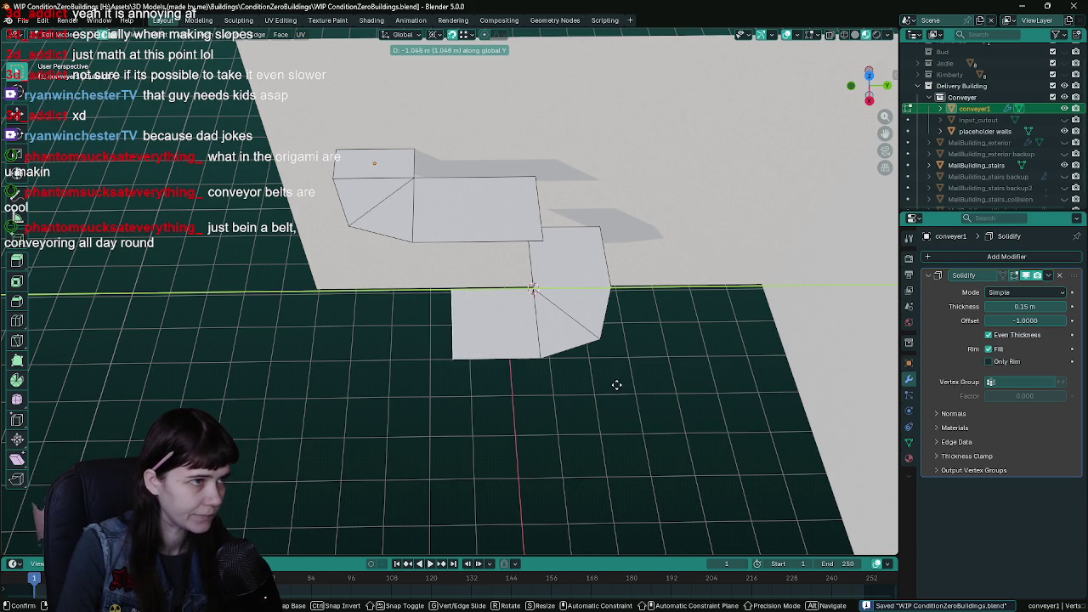
{"action": "left_click", "coordinate": [629, 383]}
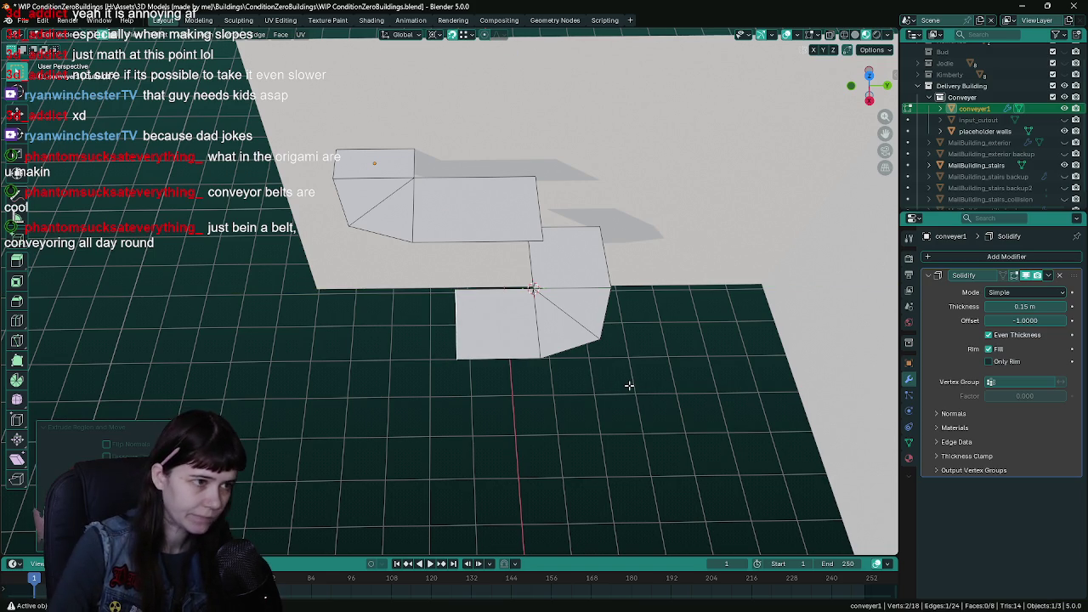
- Snap the cursor to the bottom-left vertex and rotate the selection 90° about Z
{"action": "left_click", "coordinate": [458, 358]}
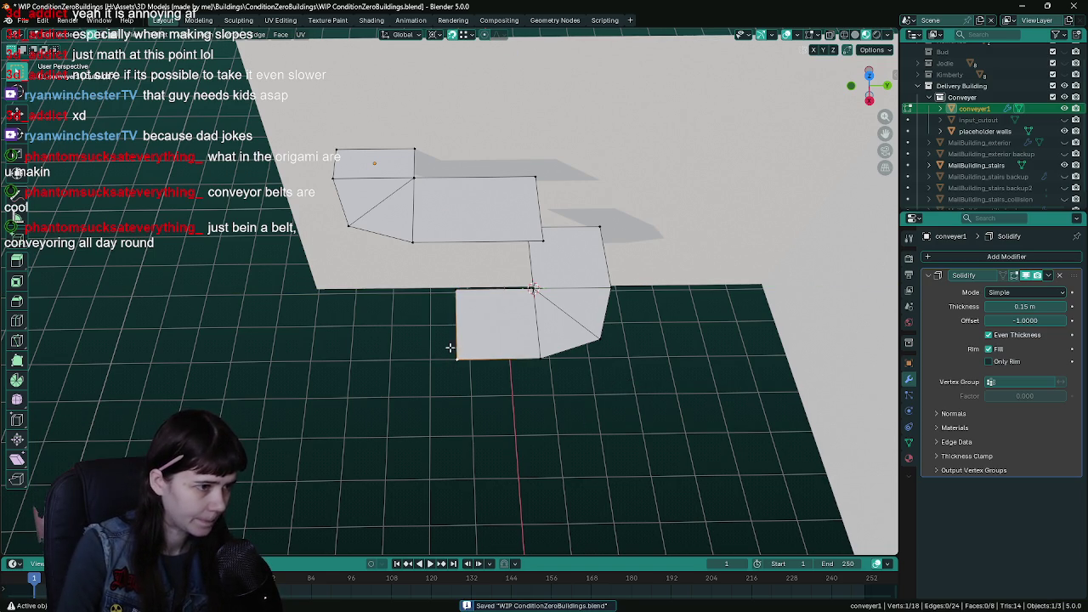
{"action": "left_click", "coordinate": [199, 34]}
{"action": "mouse_move", "coordinate": [228, 73]}
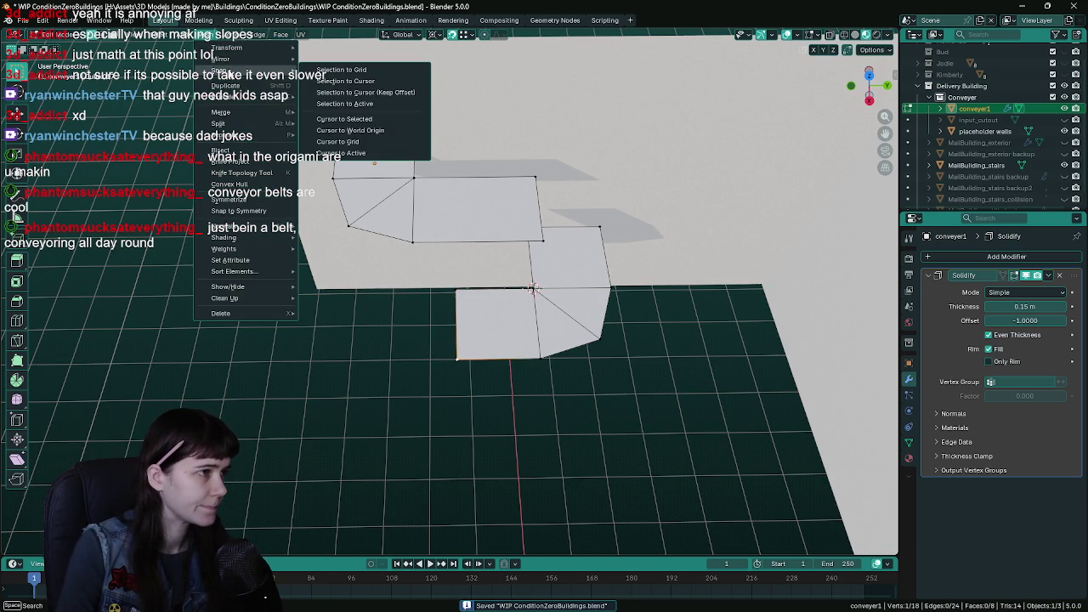
{"action": "left_click", "coordinate": [344, 119]}
{"action": "mouse_move", "coordinate": [513, 288]}
{"action": "left_mouse_down"}
{"action": "mouse_move", "coordinate": [511, 310]}
{"action": "mouse_move", "coordinate": [600, 353]}
{"action": "left_mouse_up"}
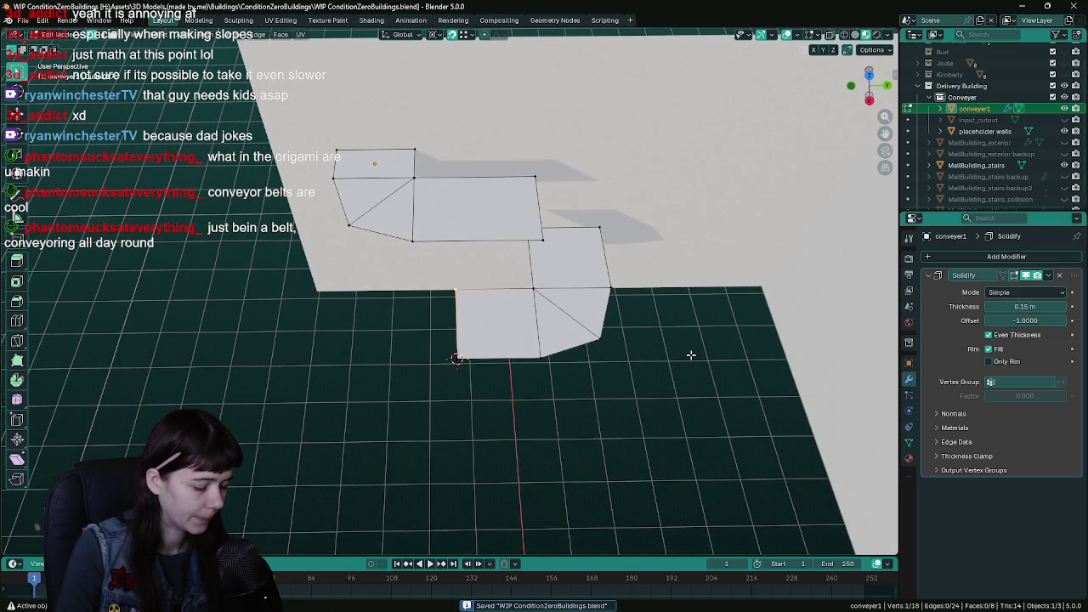
{"action": "key", "text": "r"}
{"action": "key", "text": "z"}
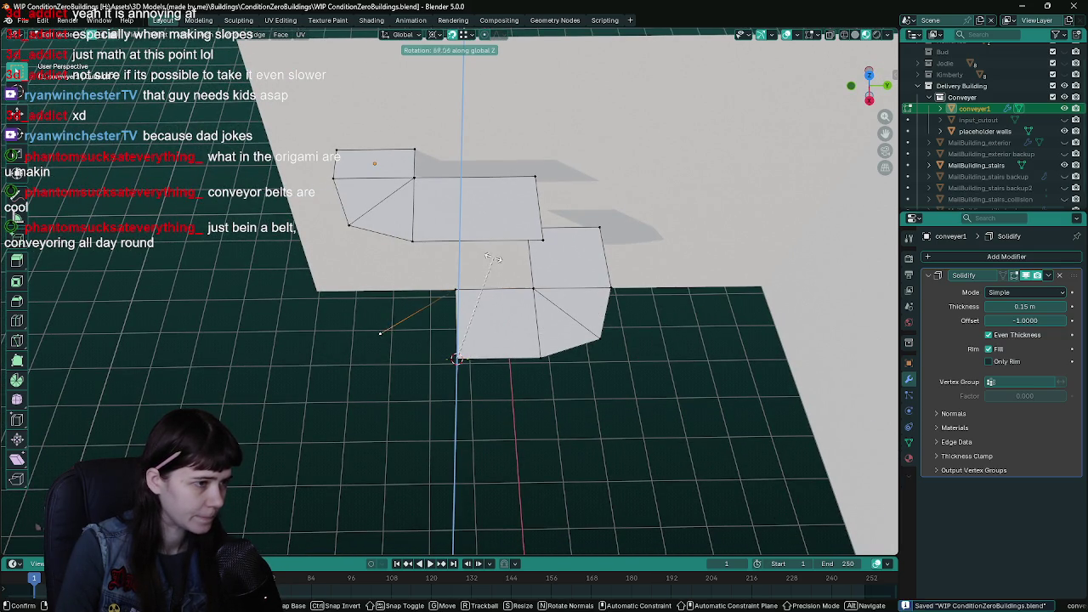
{"action": "type", "text": "90"}
{"action": "key", "text": "Return"}
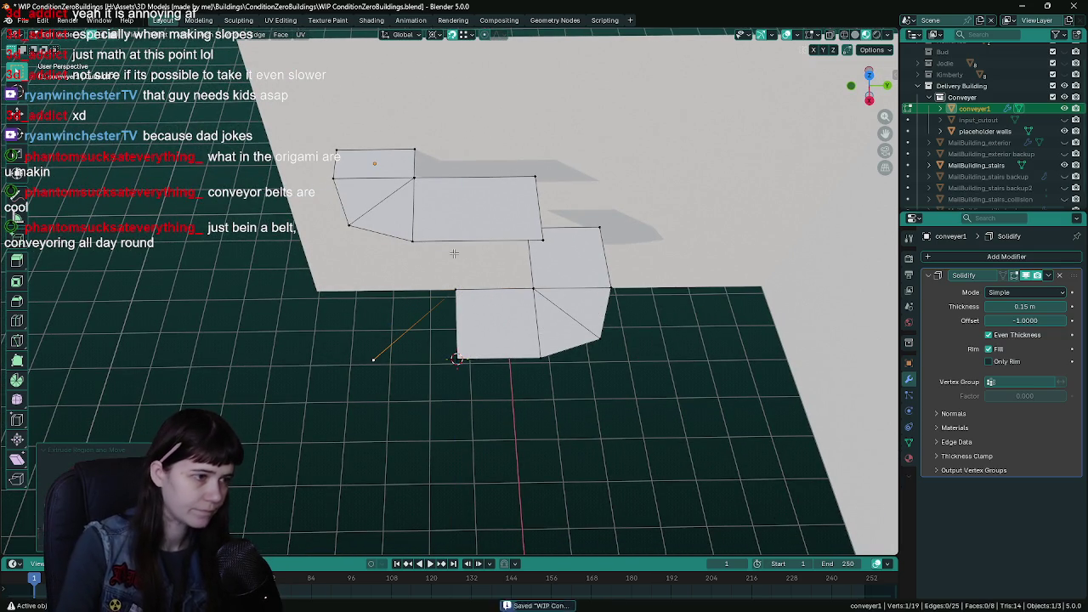
- Fill a triangular face between the three corner vertices and save
{"action": "left_click", "coordinate": [453, 291], "text": "shift"}
{"action": "key", "text": "f"}
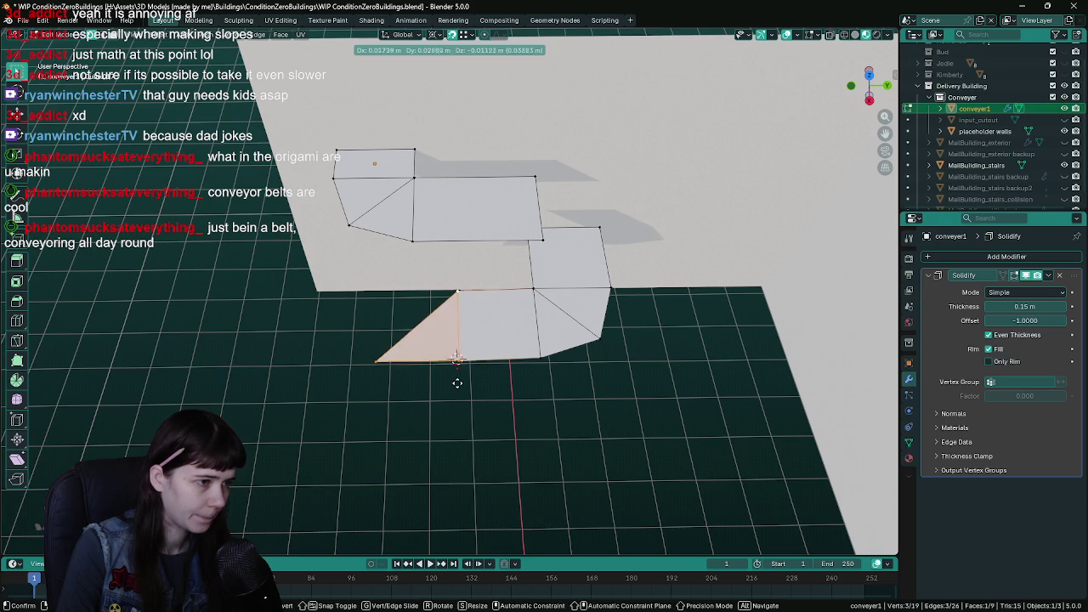
{"action": "key", "text": "ctrl+s"}
- Reselect the bottom-left vertex and scale the selection by 1 in top view
{"action": "left_click", "coordinate": [458, 358]}
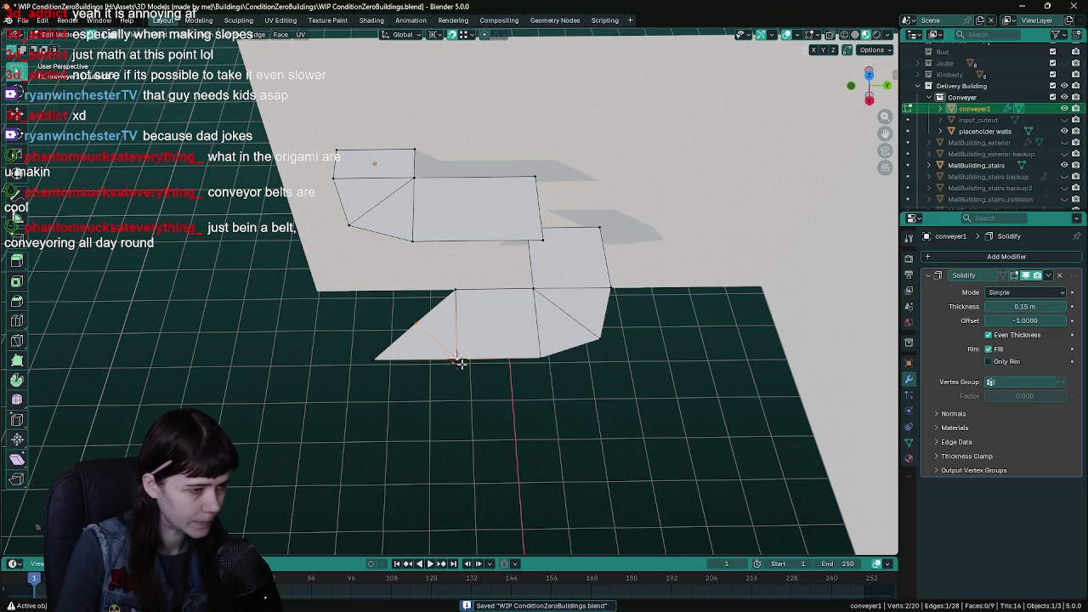
{"action": "key", "text": "KP_7"}
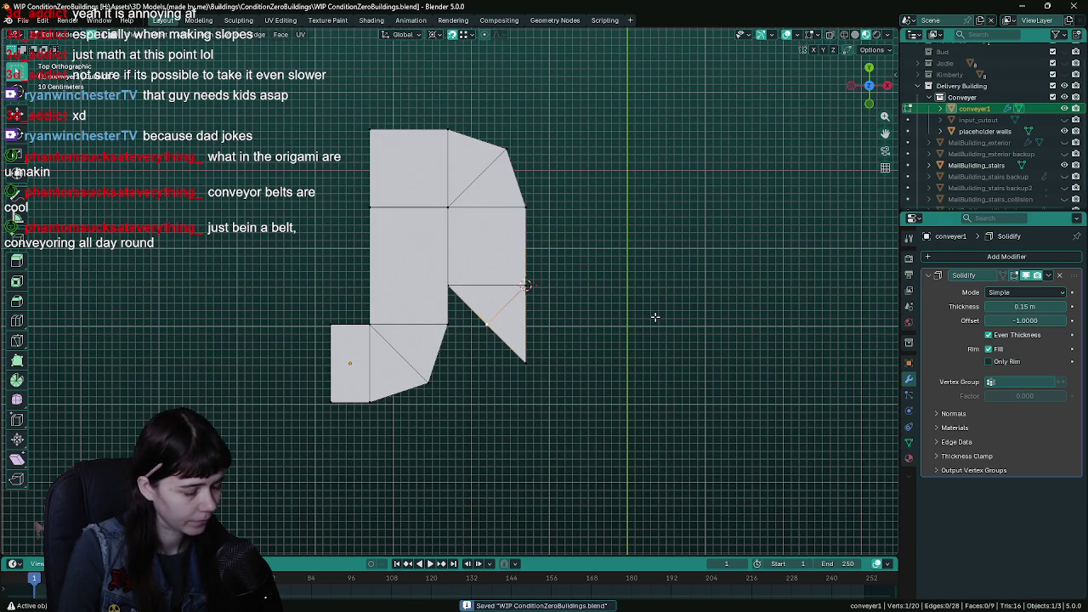
{"action": "key", "text": "s"}
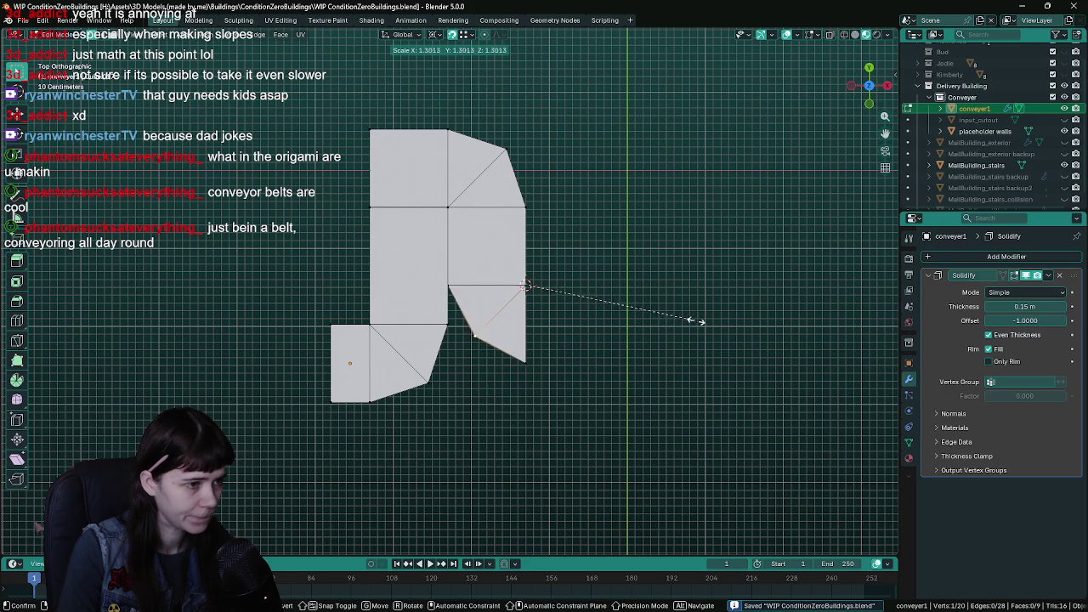
{"action": "type", "text": "1"}
{"action": "key", "text": "Return"}
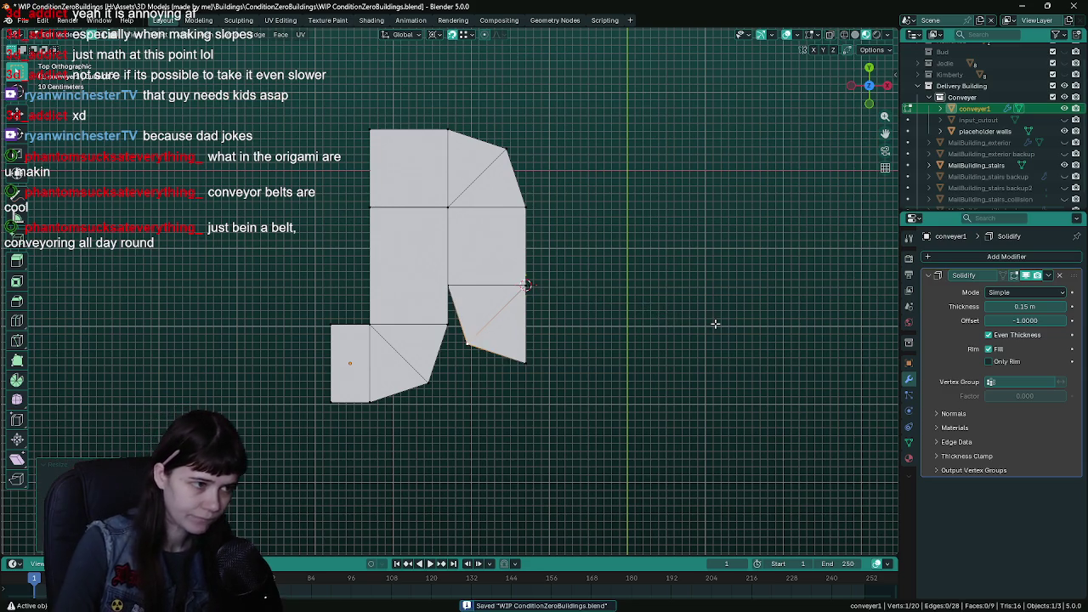
{"action": "scroll", "coordinate": [700, 323], "scroll_direction": "up", "scroll_amount": 1}
{"action": "mouse_move", "coordinate": [700, 323]}
{"action": "left_mouse_down"}
{"action": "mouse_move", "coordinate": [529, 241]}
{"action": "mouse_move", "coordinate": [364, 344]}
{"action": "mouse_move", "coordinate": [492, 332]}
{"action": "mouse_move", "coordinate": [417, 356]}
{"action": "left_mouse_up"}
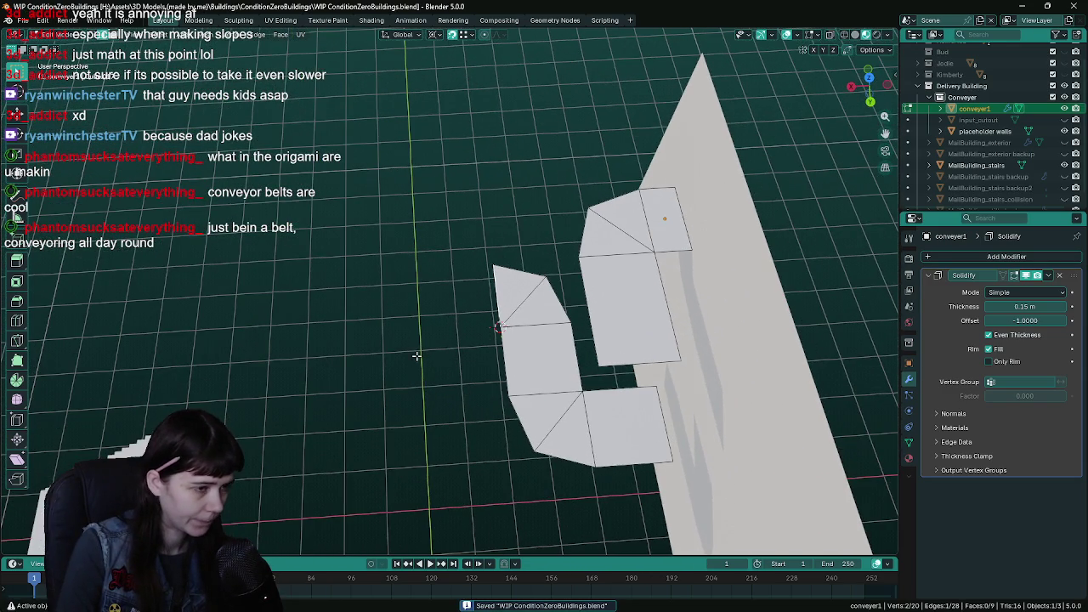
- Move the selected end 1.5 along the X axis
{"action": "key", "text": "g"}
{"action": "key", "text": "y"}
{"action": "key", "text": "x"}
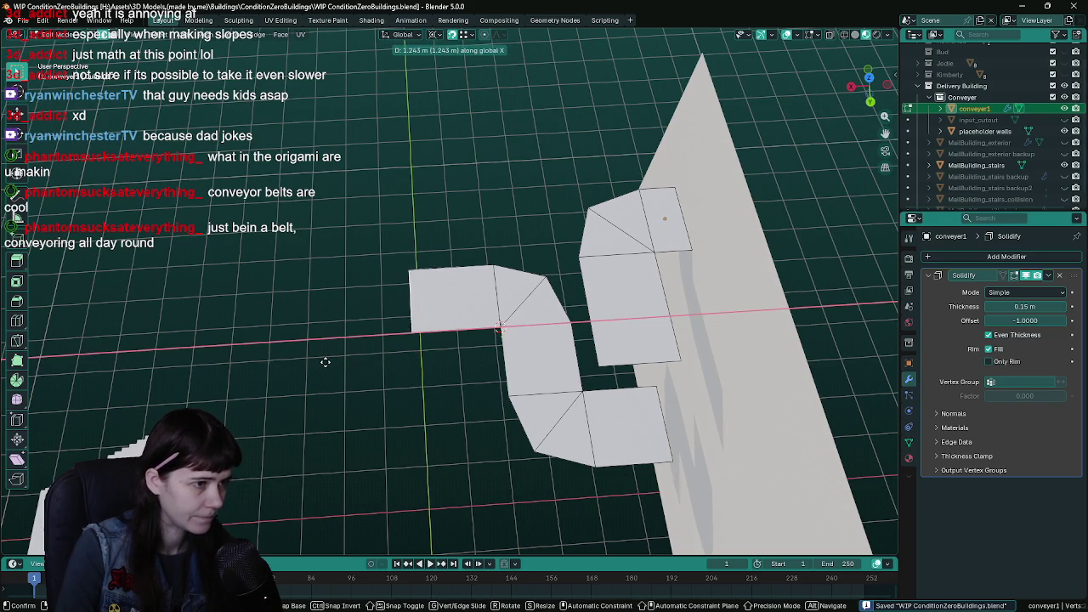
{"action": "type", "text": "1"}
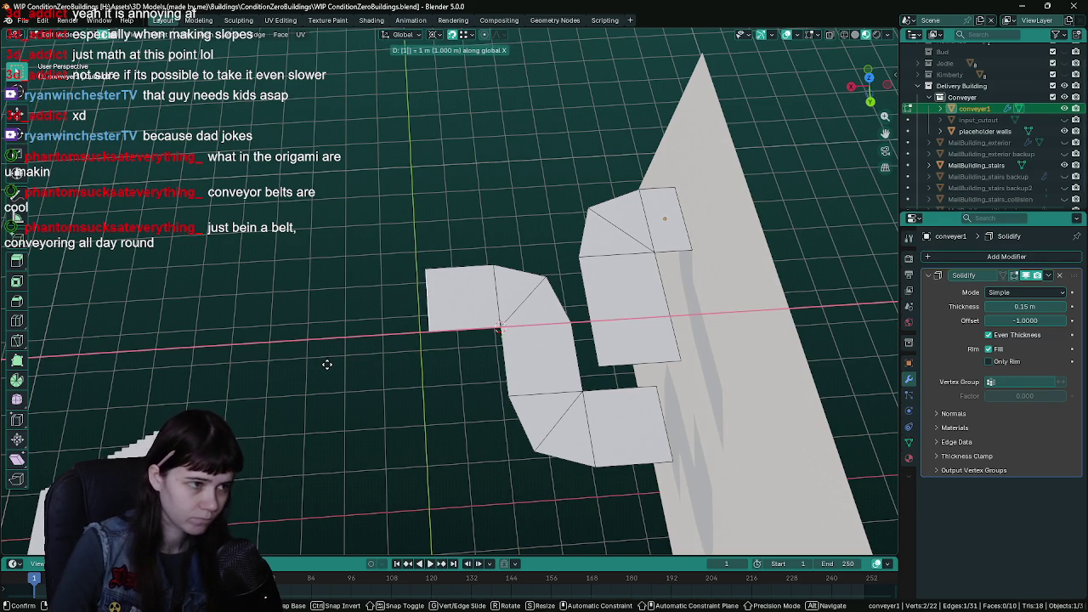
{"action": "type", "text": ".5"}
{"action": "key", "text": "Return"}
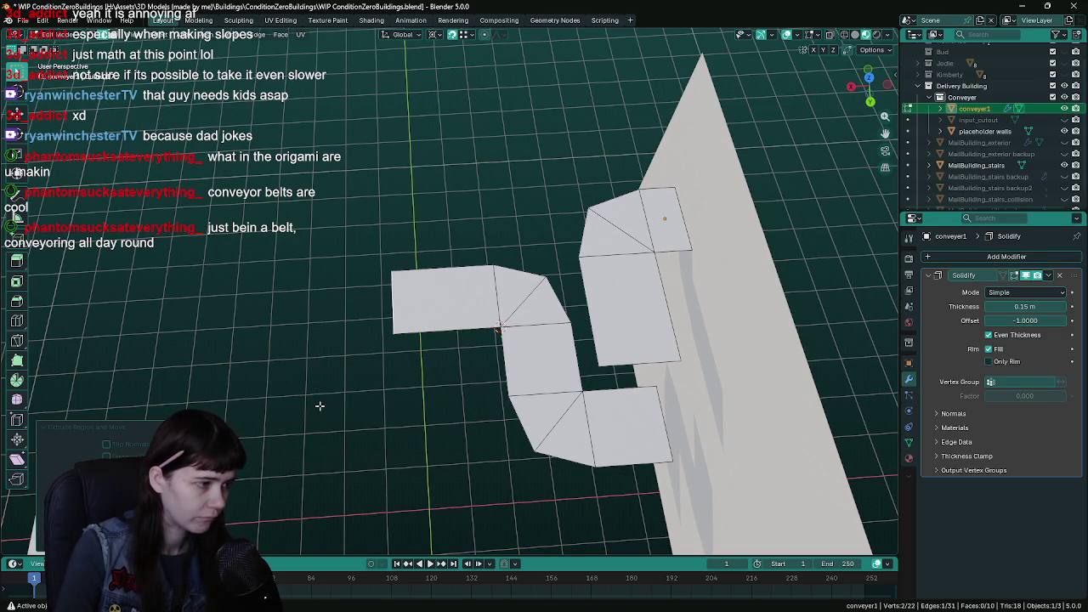
{"action": "key", "text": "KP_7"}
- From the top view, extend another section along X from the angled corner
{"action": "key", "text": "g"}
{"action": "key", "text": "y"}
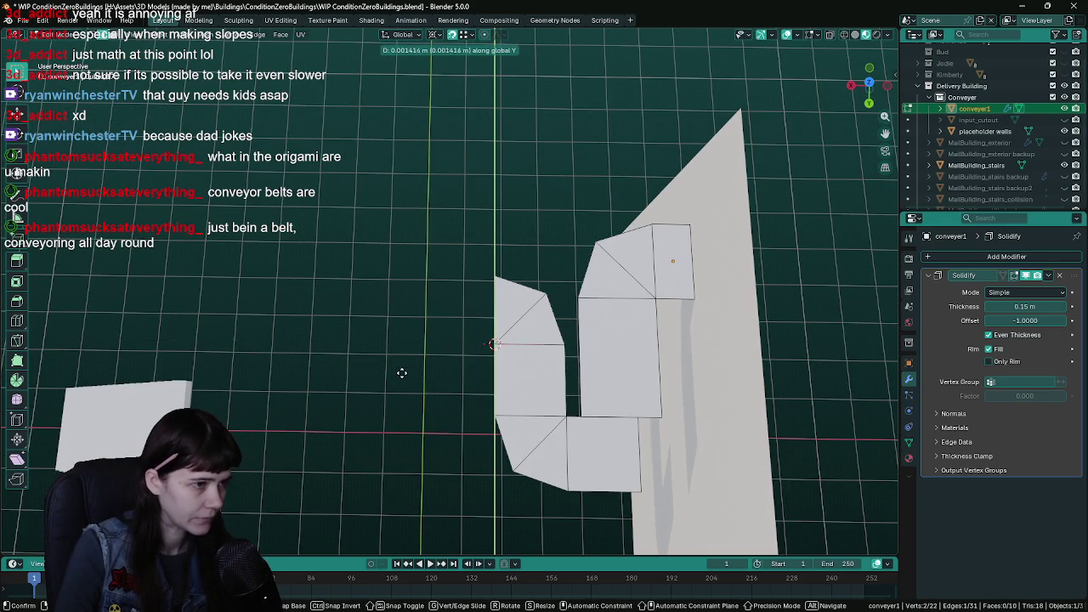
{"action": "key", "text": "x"}
{"action": "left_click", "coordinate": [343, 374]}
{"action": "mouse_move", "coordinate": [343, 374]}
{"action": "left_mouse_down"}
{"action": "mouse_move", "coordinate": [554, 311]}
{"action": "mouse_move", "coordinate": [544, 332]}
{"action": "left_mouse_up"}
- Snap the 3D cursor to the selected outer corner of the newest section and save
{"action": "left_click", "coordinate": [206, 35]}
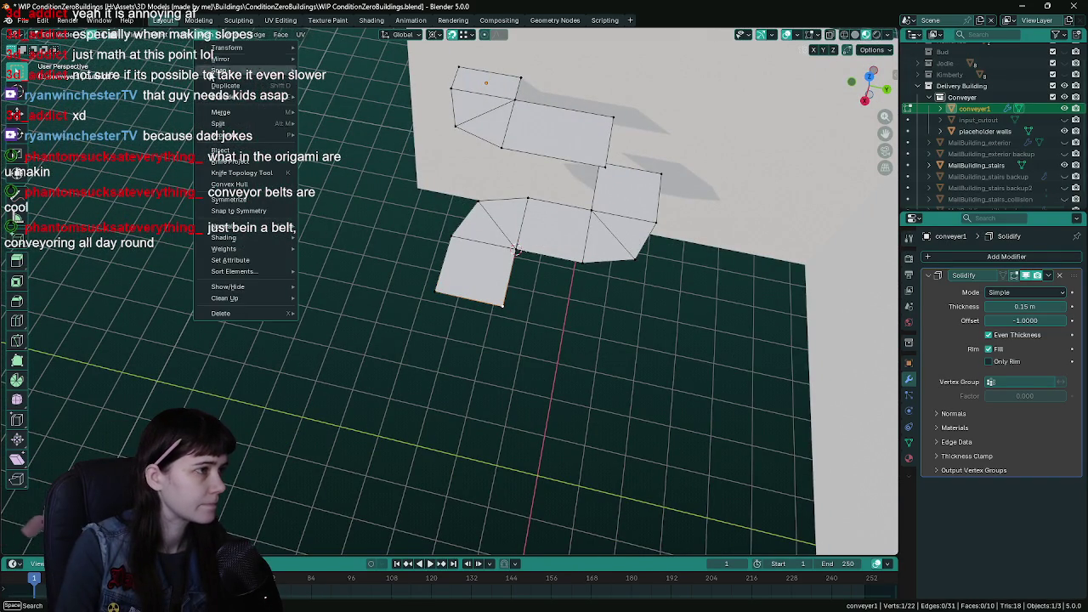
{"action": "mouse_move", "coordinate": [229, 58]}
{"action": "left_click", "coordinate": [357, 122]}
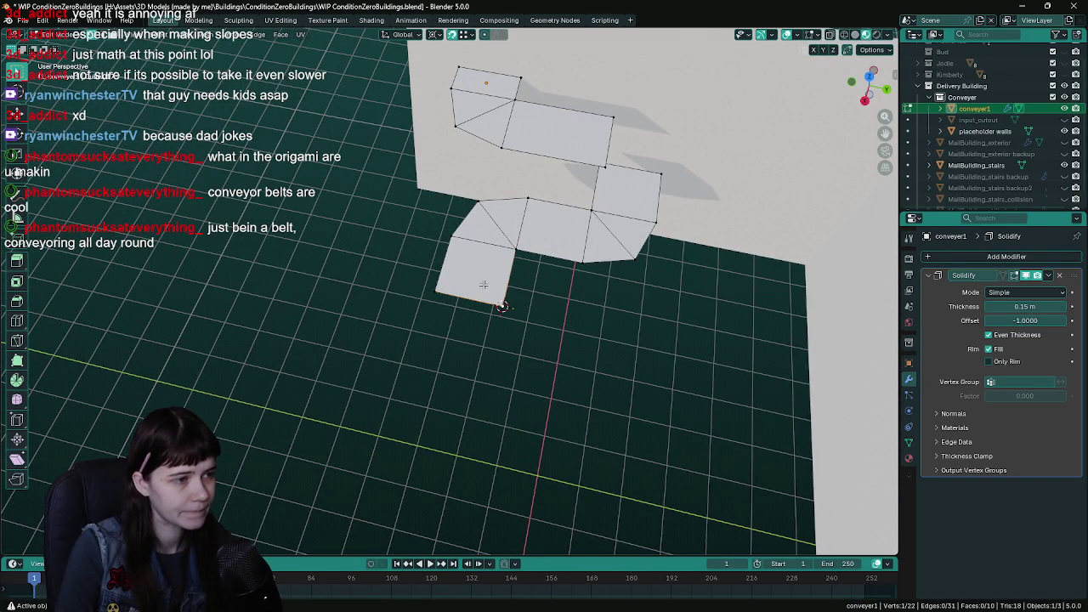
{"action": "left_click_drag", "start_coordinate": [578, 289], "coordinate": [517, 280]}
{"action": "key", "text": "ctrl+s"}
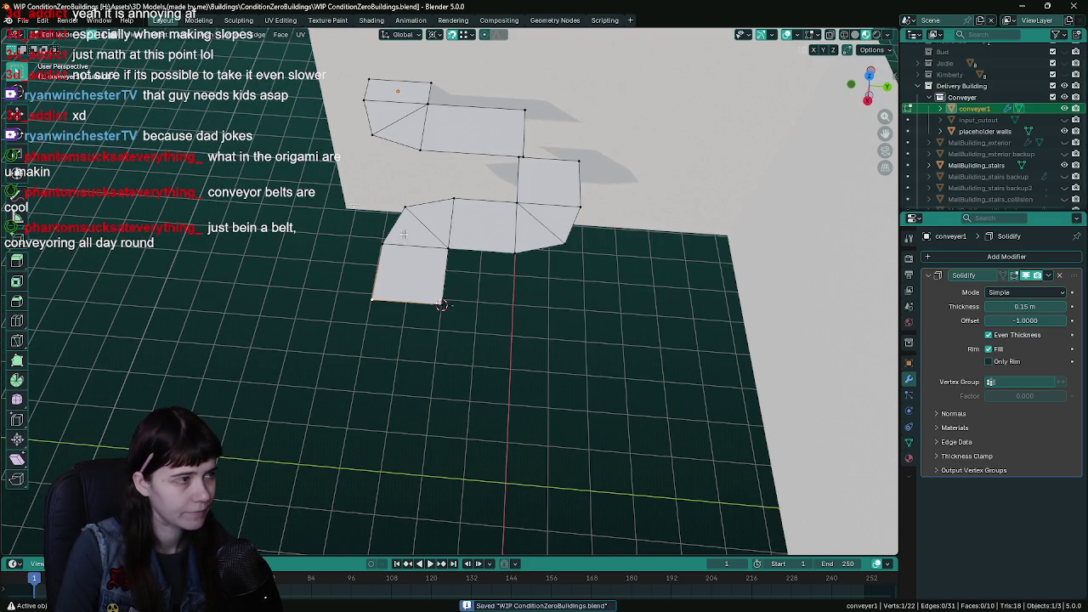
- Rotate the newest conveyor section -90° around the cursor corner, then apply a G Z 90 move
{"action": "type", "text": "r"}
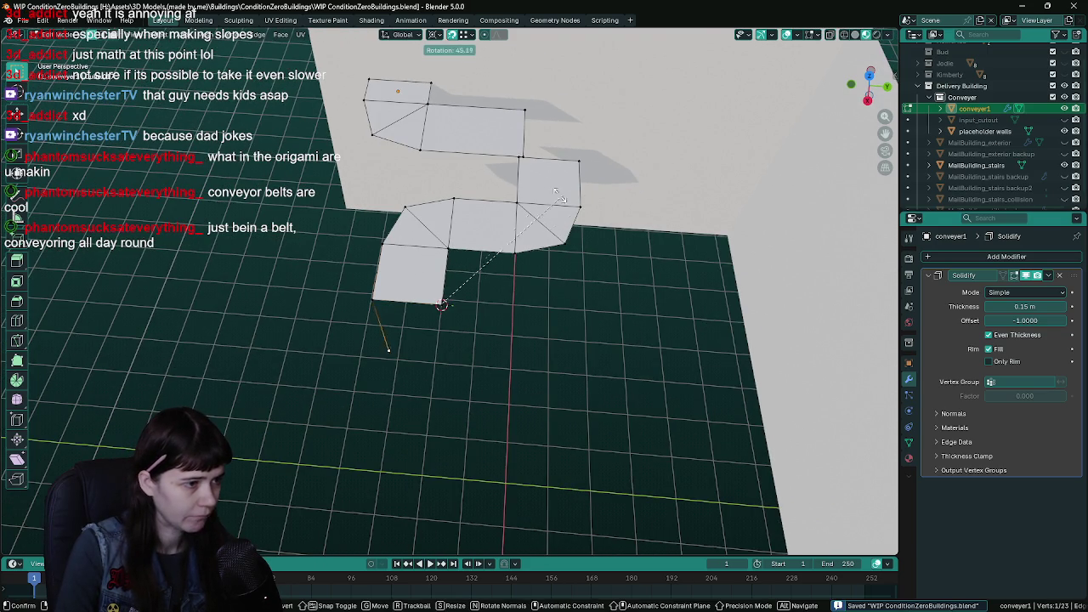
{"action": "type", "text": "90-"}
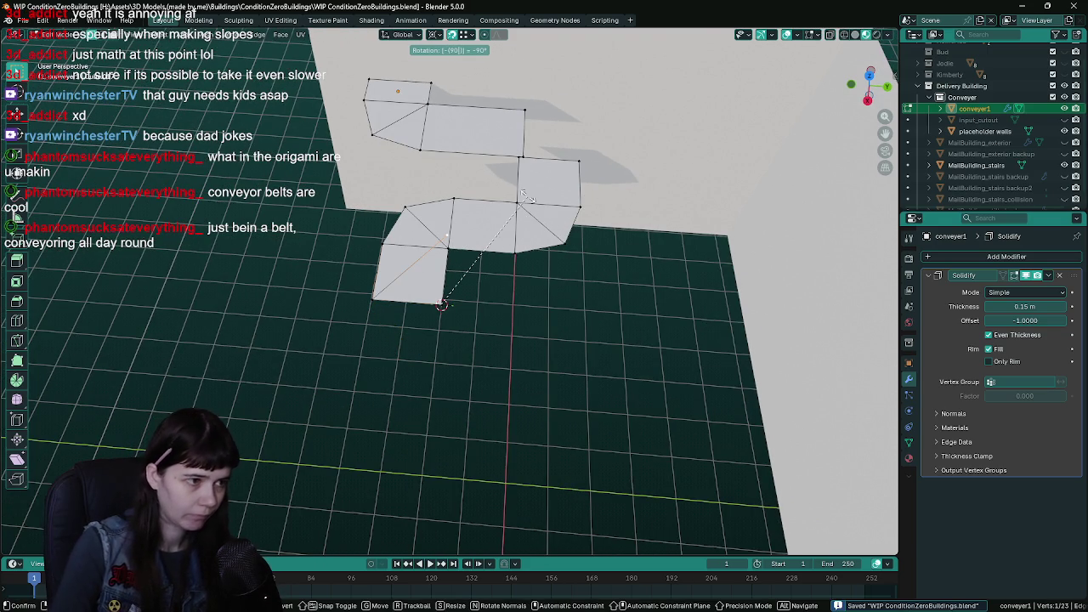
{"action": "key", "text": "Return"}
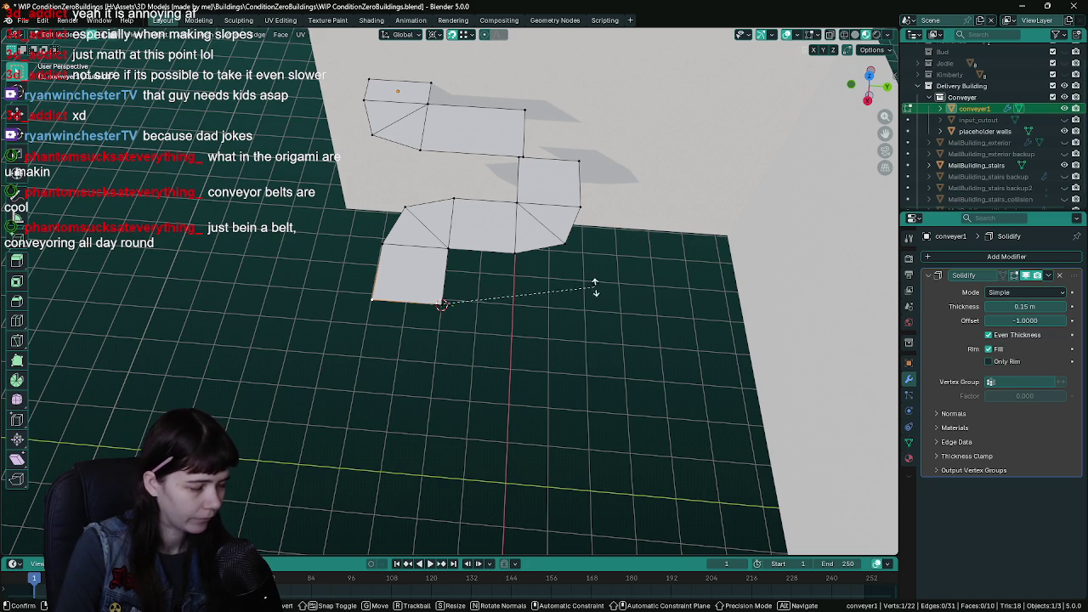
{"action": "type", "text": "gz90"}
{"action": "key", "text": "Return"}
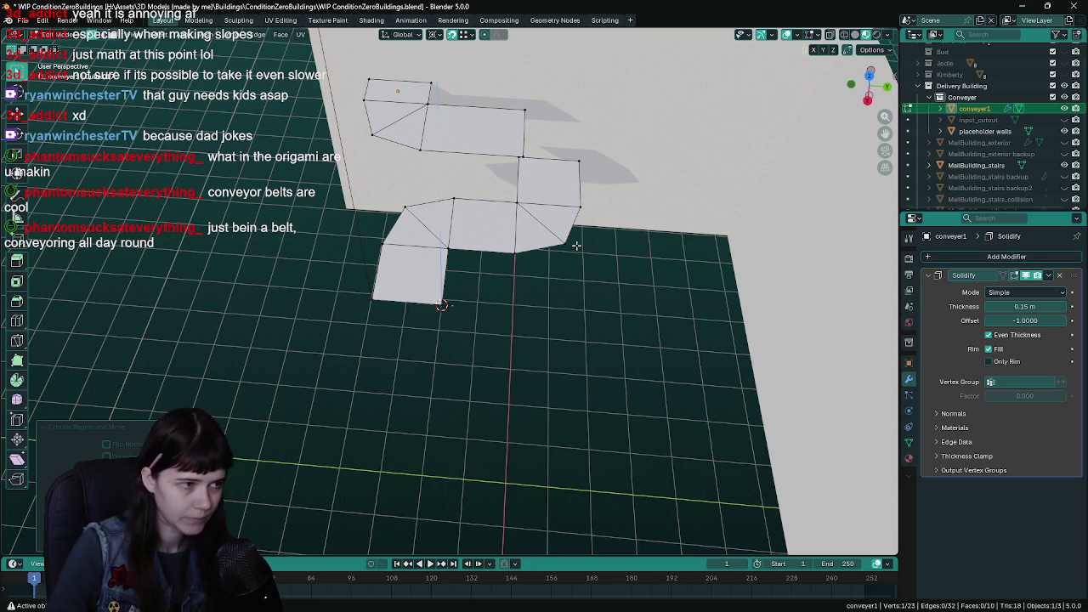
{"action": "left_click_drag", "start_coordinate": [575, 244], "coordinate": [517, 326]}
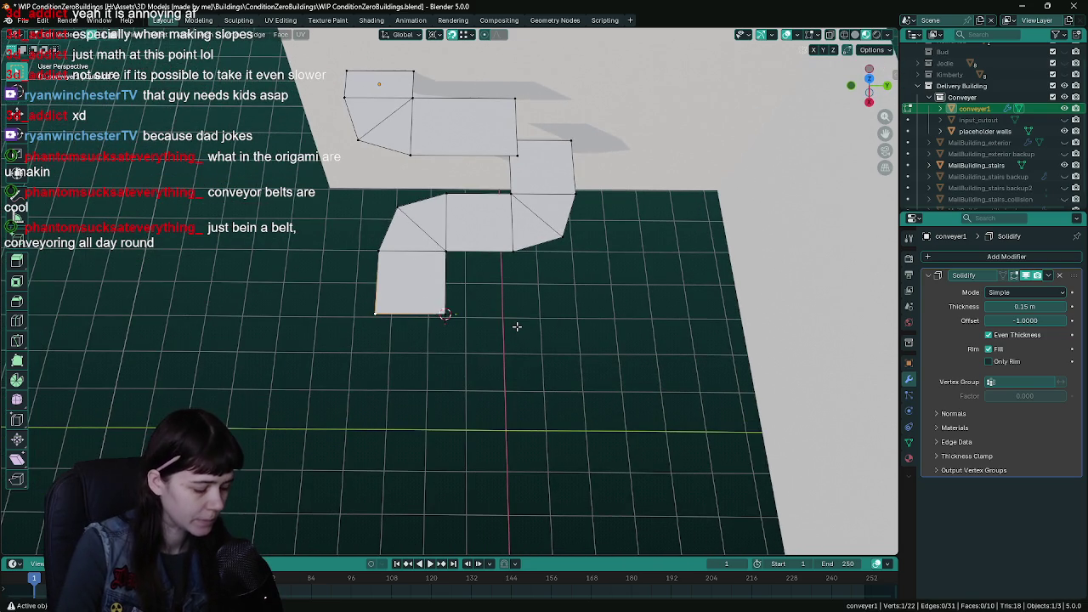
- Undo a stray extruded edge at the conveyor's end and view it from above
{"action": "key", "text": "g"}
{"action": "key", "text": "z"}
{"action": "key", "text": "Escape"}
{"action": "key", "text": "e"}
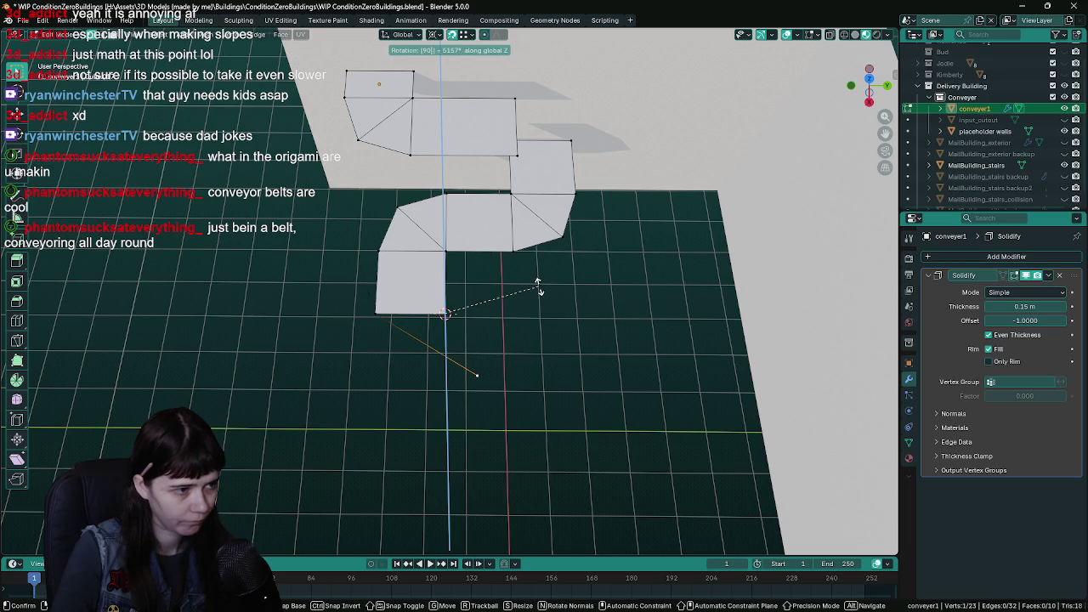
{"action": "left_click", "coordinate": [539, 286]}
{"action": "left_click_drag", "start_coordinate": [447, 365], "coordinate": [476, 391]}
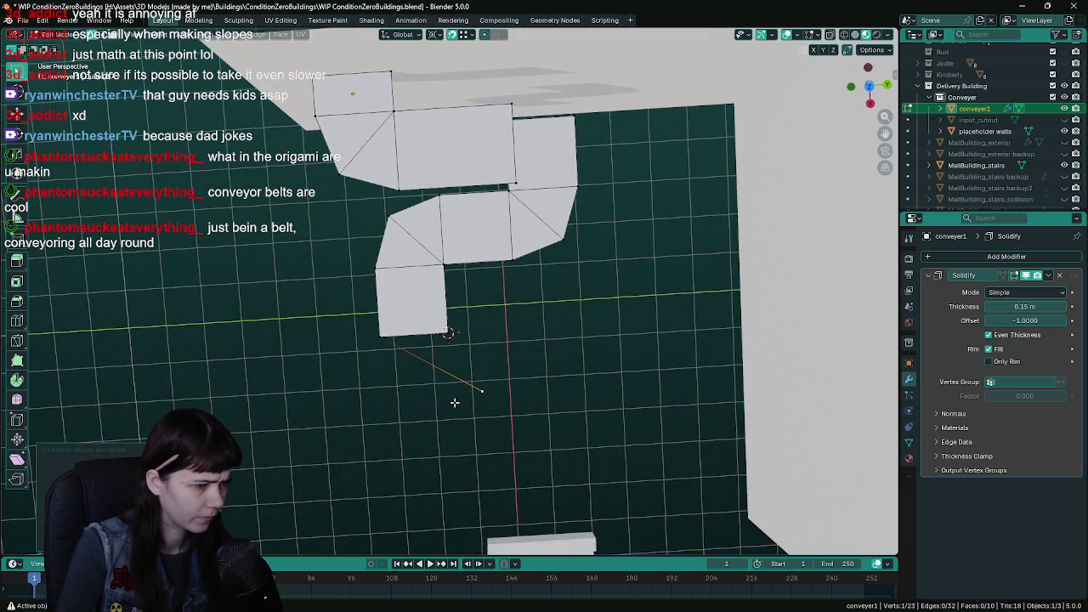
{"action": "key", "text": "KP_7"}
{"action": "key", "text": "ctrl+z"}
{"action": "scroll", "coordinate": [493, 381], "scroll_direction": "up", "scroll_amount": 1}
{"action": "scroll", "coordinate": [583, 340], "scroll_direction": "up", "scroll_amount": 1}
- Fill a triangular face at the conveyor's end and save
{"action": "key", "text": "g"}
{"action": "key", "text": "Escape"}
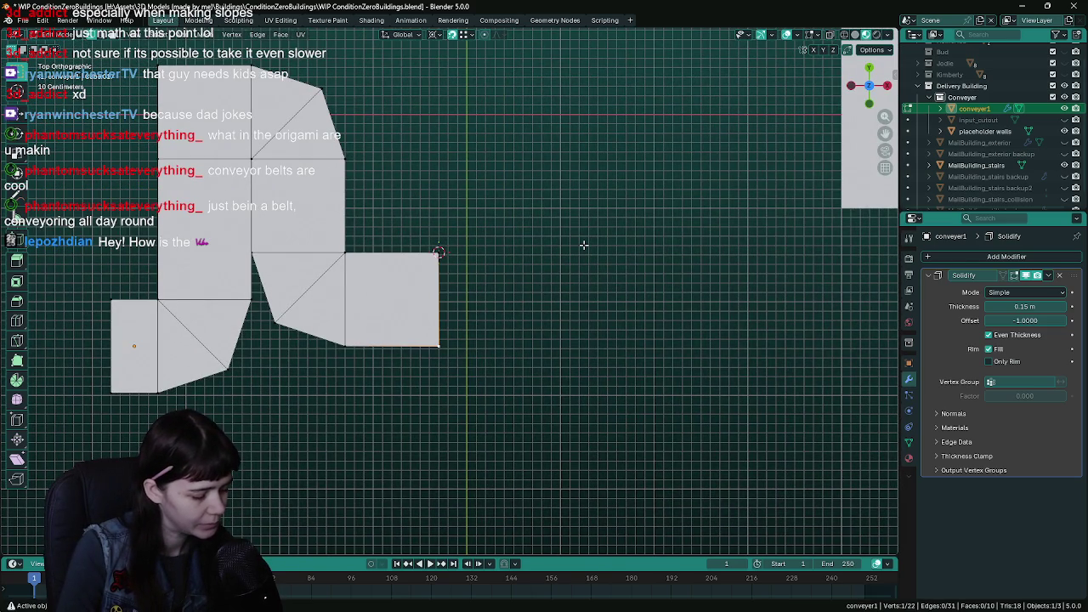
{"action": "key", "text": "e"}
{"action": "key", "text": "r"}
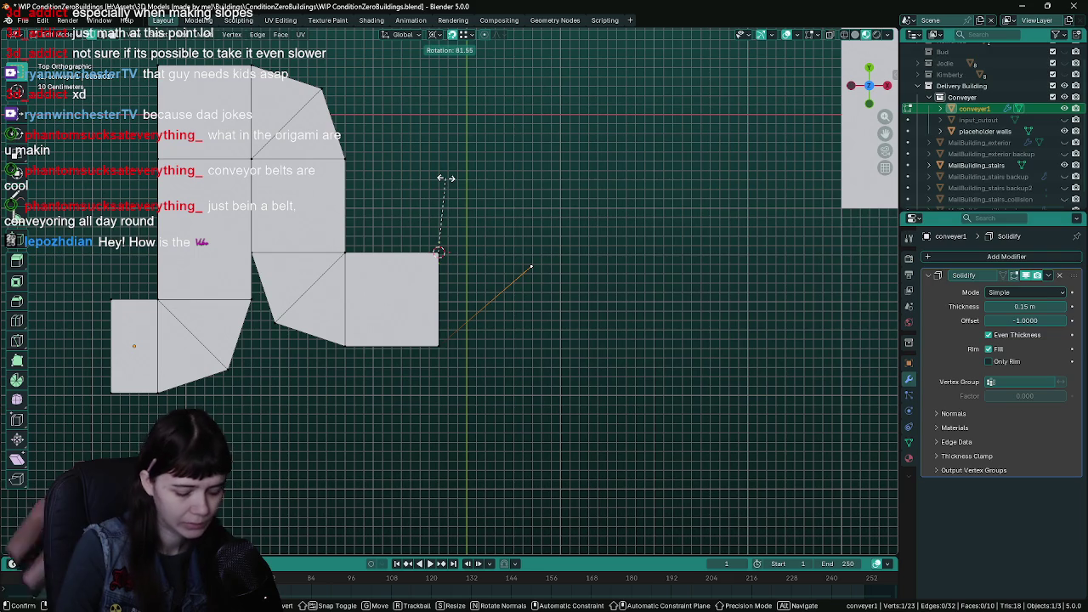
{"action": "key", "text": "Escape"}
{"action": "key", "text": "f"}
{"action": "mouse_move", "coordinate": [510, 257]}
{"action": "left_mouse_down"}
{"action": "mouse_move", "coordinate": [604, 262]}
{"action": "mouse_move", "coordinate": [482, 294]}
{"action": "left_mouse_up"}
{"action": "key", "text": "ctrl+s"}
- Loop-cut the new face, scale its middle vertex by 1.5, and select the outer edge
{"action": "key", "text": "ctrl+r"}
{"action": "left_click", "coordinate": [482, 293]}
{"action": "left_click", "coordinate": [433, 296]}
{"action": "key", "text": "KP_7"}
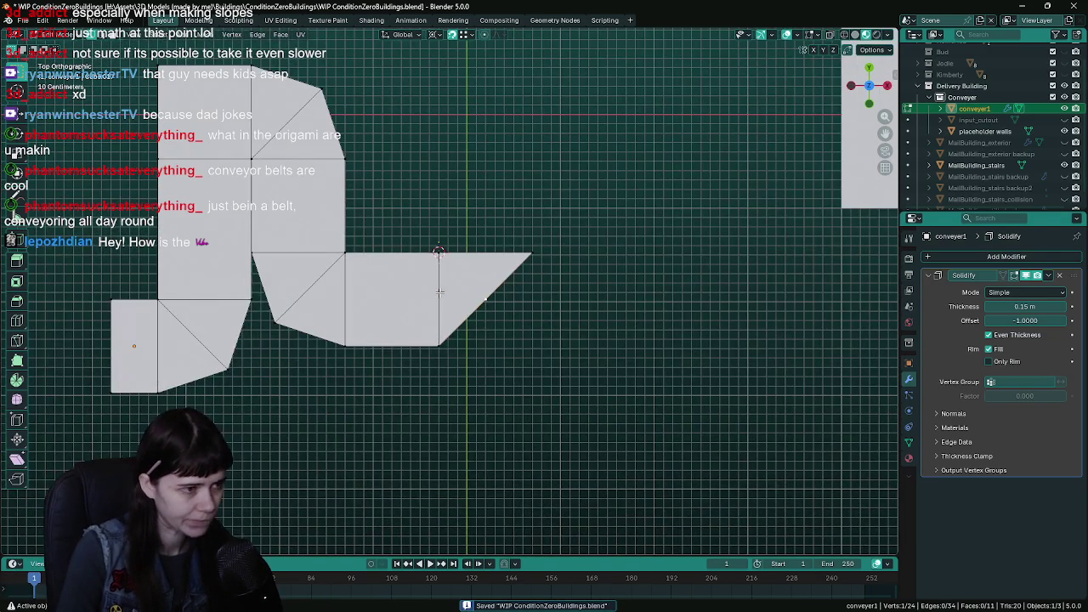
{"action": "type", "text": "s1.5"}
{"action": "key", "text": "Return"}
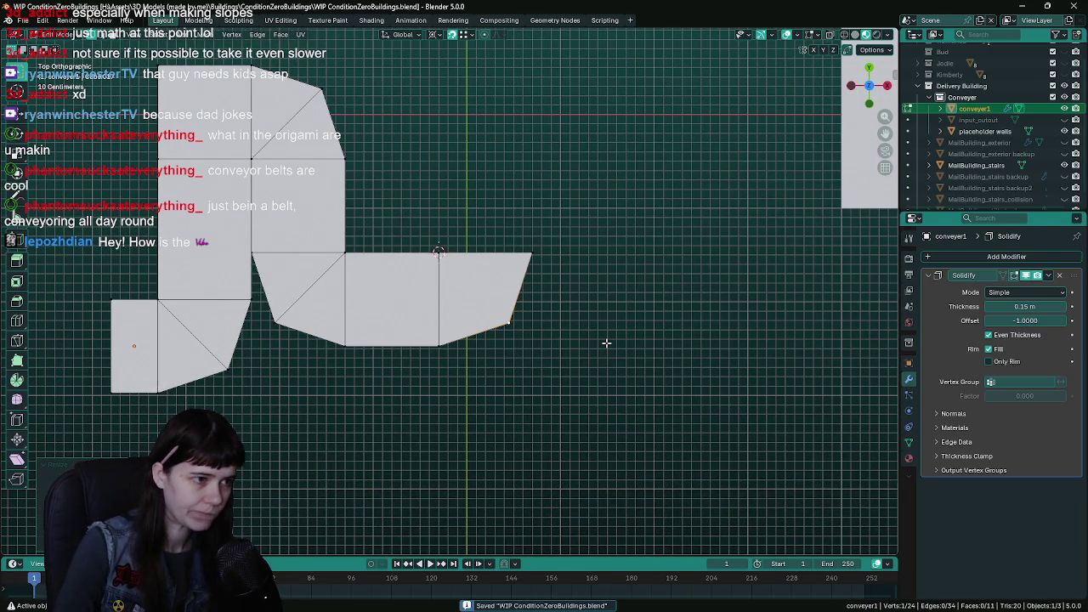
{"action": "scroll", "coordinate": [596, 351], "scroll_direction": "down", "scroll_amount": 1}
{"action": "left_click", "coordinate": [442, 264]}
{"action": "mouse_move", "coordinate": [578, 327]}
{"action": "left_mouse_down"}
{"action": "mouse_move", "coordinate": [544, 294]}
{"action": "mouse_move", "coordinate": [493, 298]}
{"action": "mouse_move", "coordinate": [549, 290]}
{"action": "mouse_move", "coordinate": [500, 301]}
{"action": "left_mouse_up"}
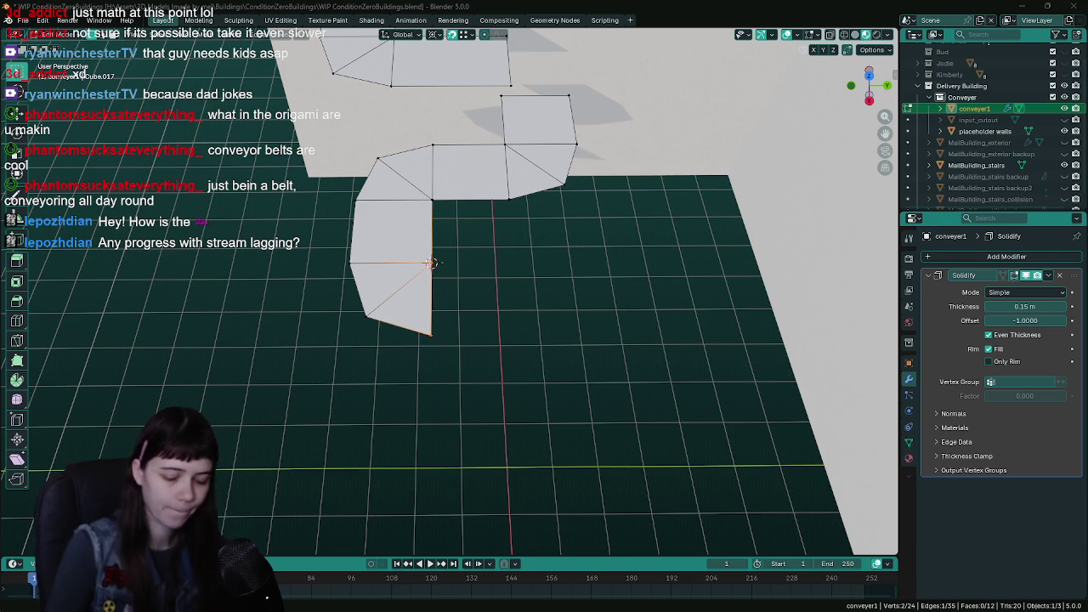
- Clear the edge selection and save the conveyor with its two turns
{"action": "left_click", "coordinate": [453, 321]}
{"action": "key", "text": "ctrl+s"}
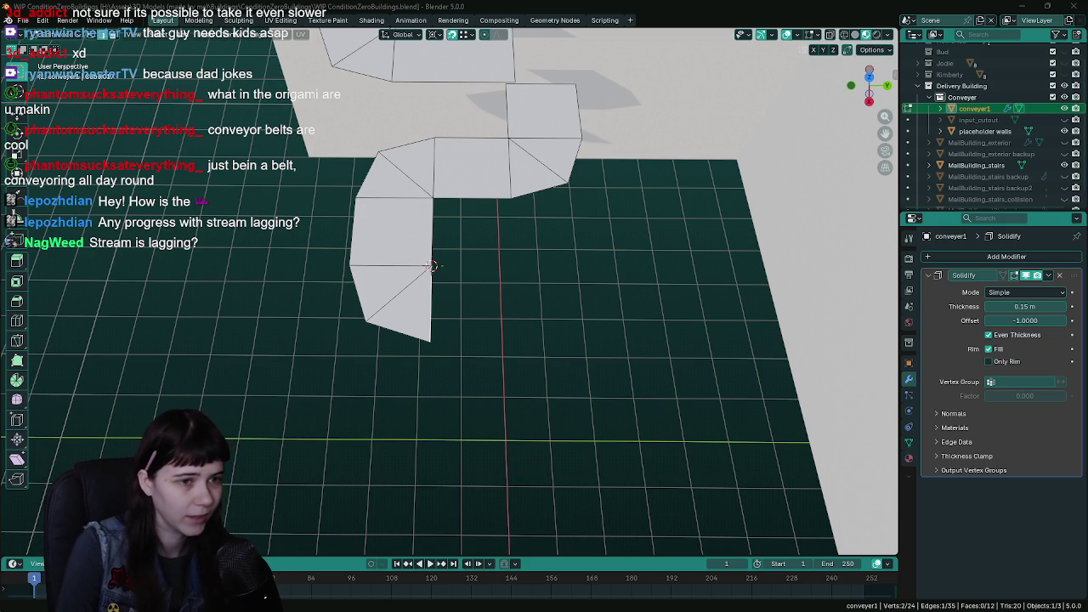
{"action": "key", "text": "ctrl+s"}
{"action": "left_click_drag", "start_coordinate": [499, 269], "coordinate": [499, 285]}
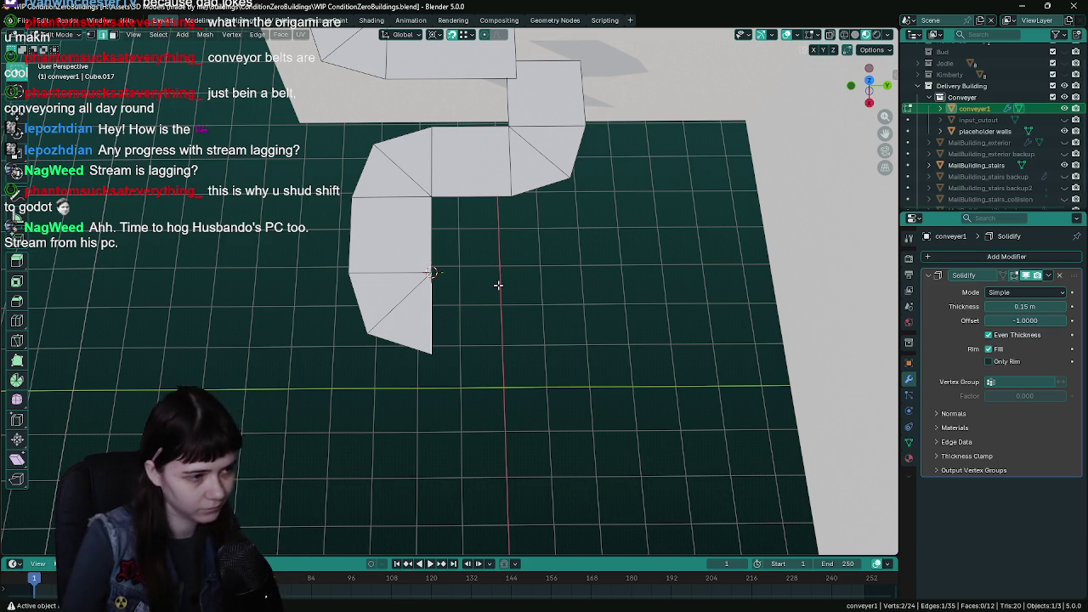
- Extrude the conveyor's end edge 3 m along Y from a top view and save
{"action": "key", "text": "ctrl+s"}
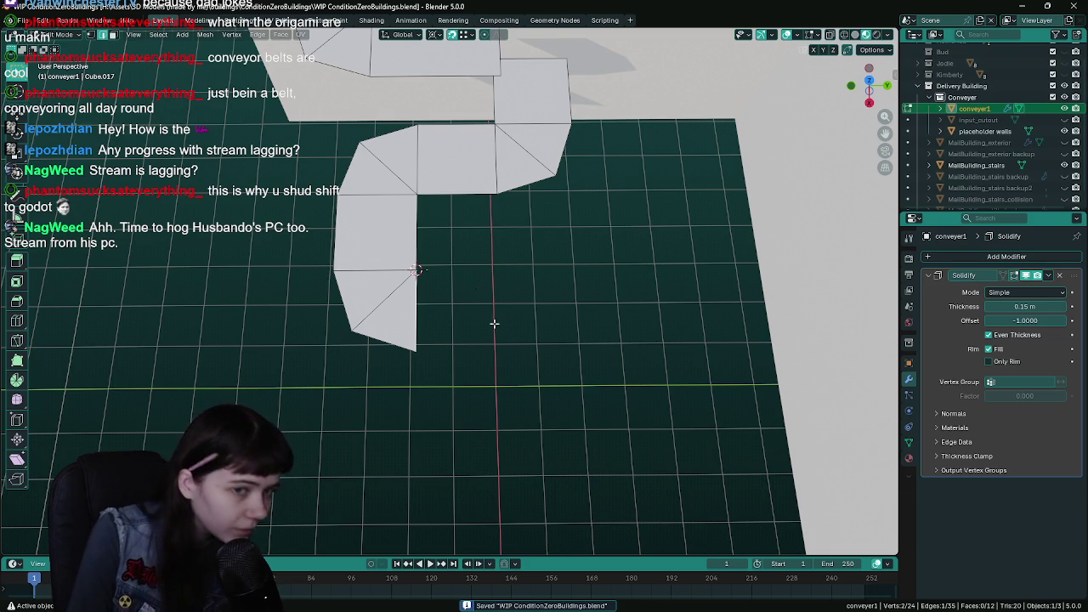
{"action": "mouse_move", "coordinate": [608, 331]}
{"action": "left_mouse_down"}
{"action": "mouse_move", "coordinate": [578, 318]}
{"action": "mouse_move", "coordinate": [543, 236]}
{"action": "mouse_move", "coordinate": [561, 255]}
{"action": "mouse_move", "coordinate": [480, 249]}
{"action": "mouse_move", "coordinate": [568, 312]}
{"action": "mouse_move", "coordinate": [592, 297]}
{"action": "mouse_move", "coordinate": [476, 250]}
{"action": "mouse_move", "coordinate": [476, 266]}
{"action": "left_mouse_up"}
{"action": "key", "text": "Tab"}
{"action": "key", "text": "KP_7"}
{"action": "key", "text": "Tab"}
{"action": "key", "text": "e"}
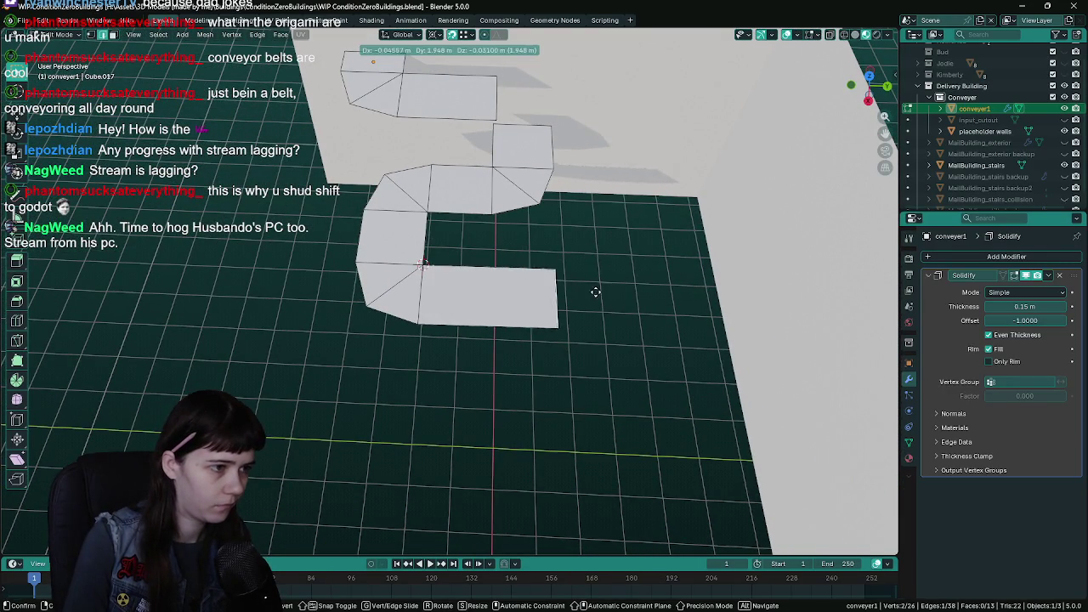
{"action": "key", "text": "y"}
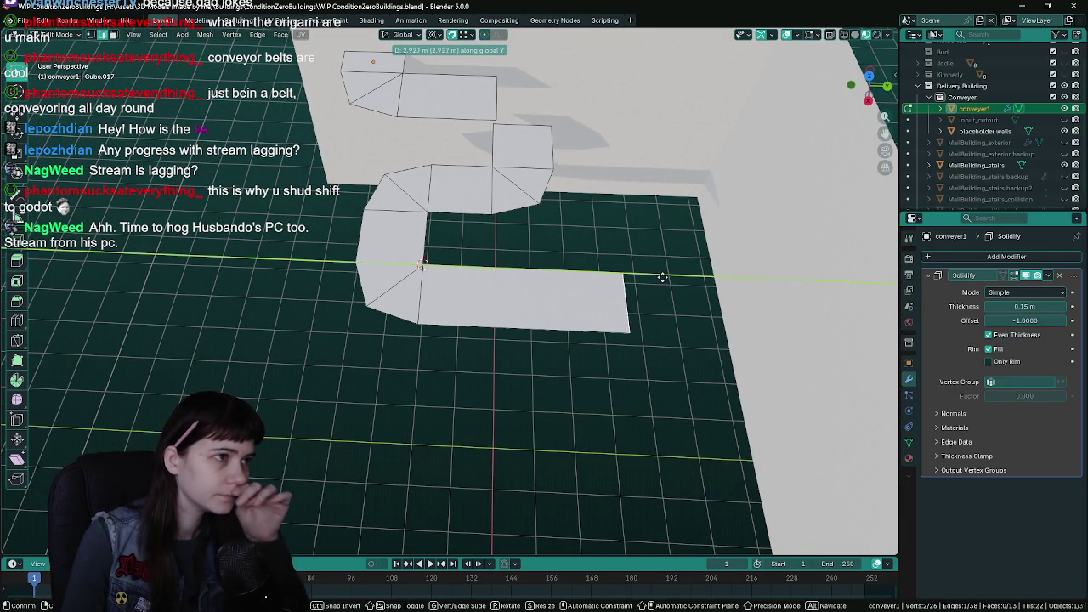
{"action": "type", "text": "3"}
{"action": "key", "text": "Return"}
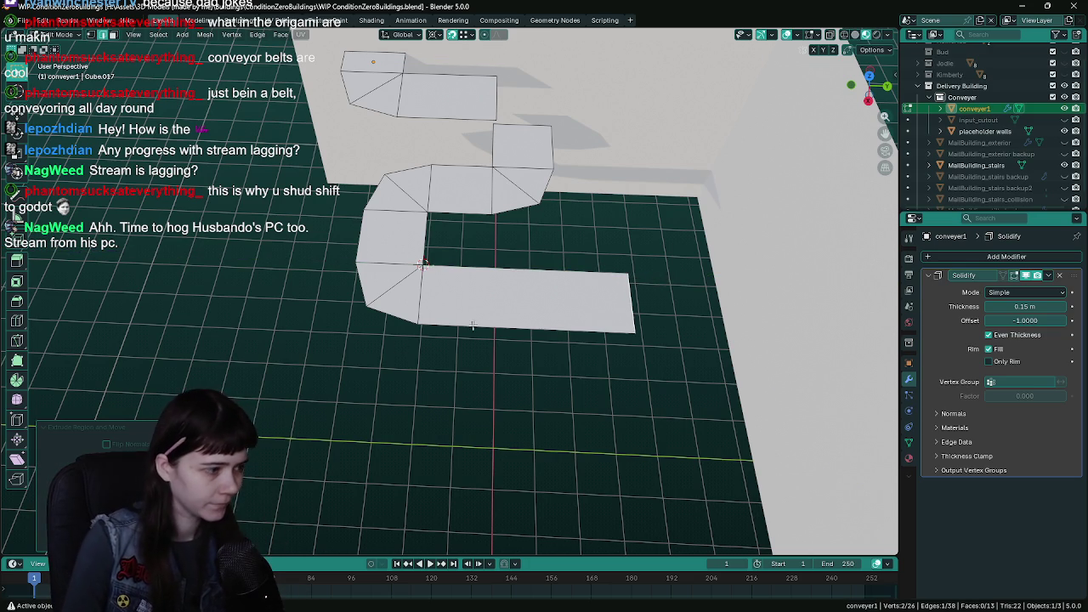
{"action": "key", "text": "ctrl+s"}
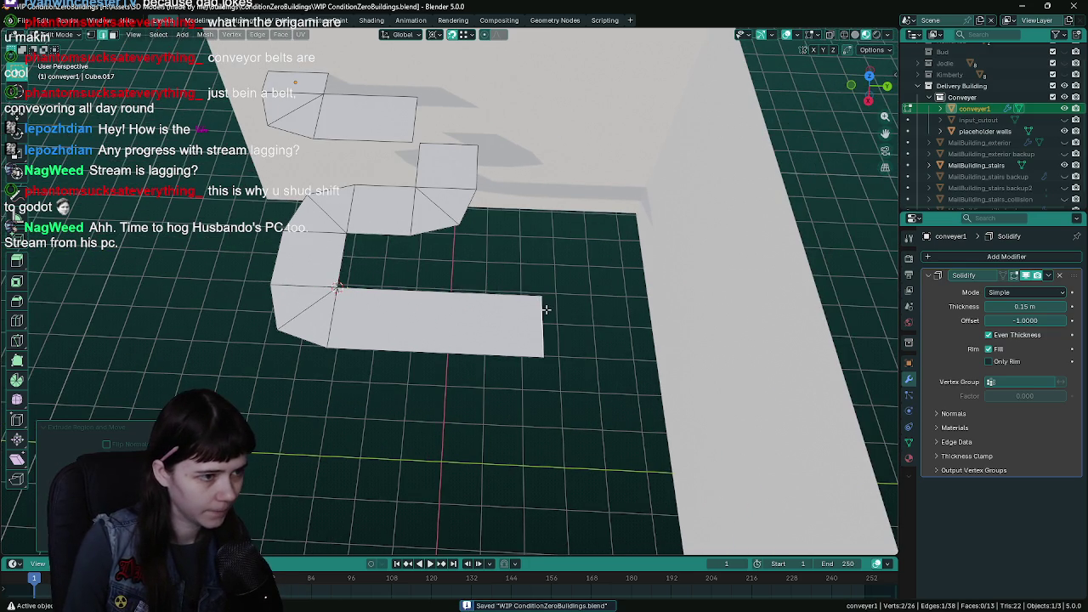
{"action": "left_click", "coordinate": [204, 36]}
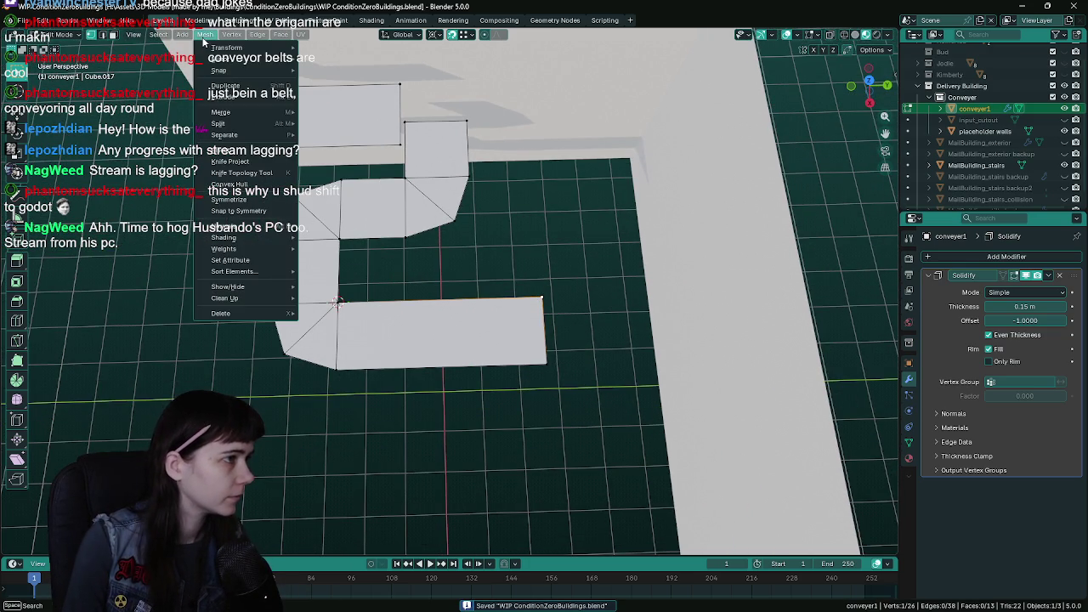
- Snap the 3D cursor to the new arm's end and save
{"action": "mouse_move", "coordinate": [219, 71]}
{"action": "left_click", "coordinate": [378, 117]}
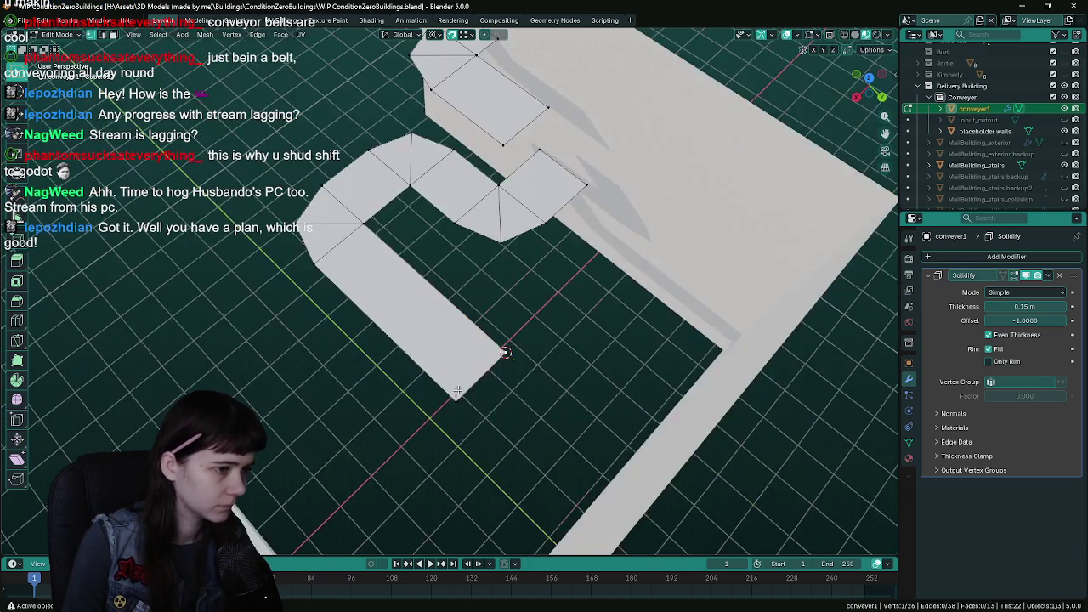
{"action": "key", "text": "KP_7"}
{"action": "key", "text": "ctrl+s"}
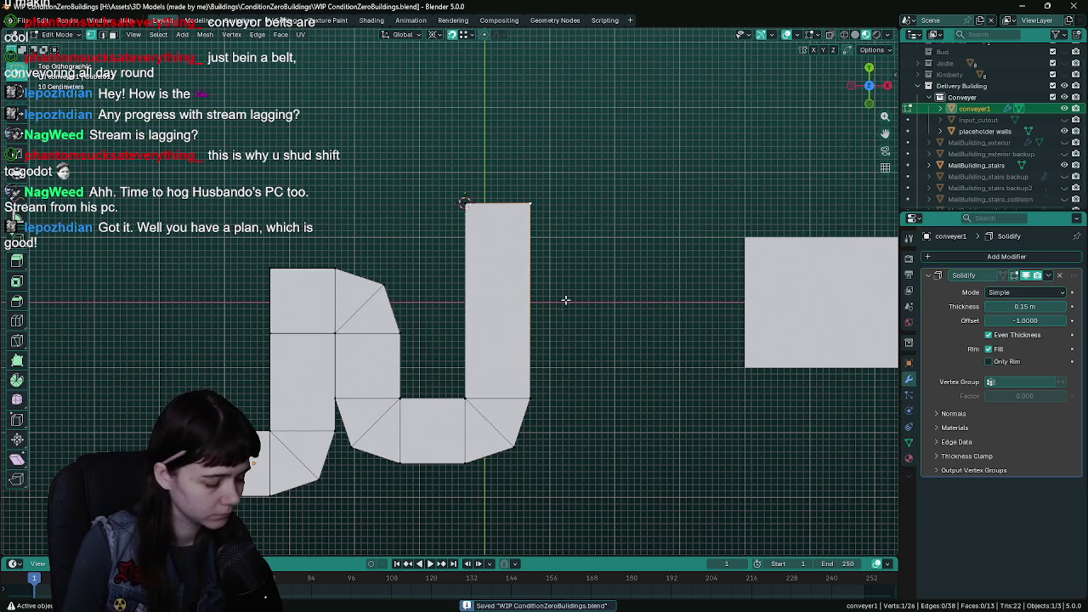
- Fill a triangle at the arm's tip and add a loop cut across it
{"action": "key", "text": "g"}
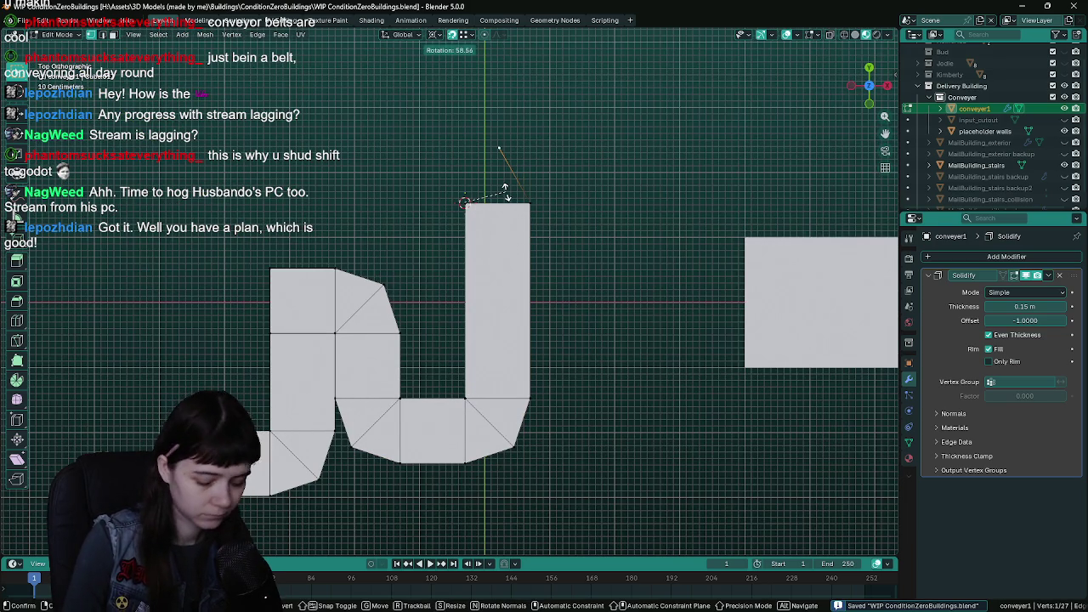
{"action": "right_click", "coordinate": [505, 193]}
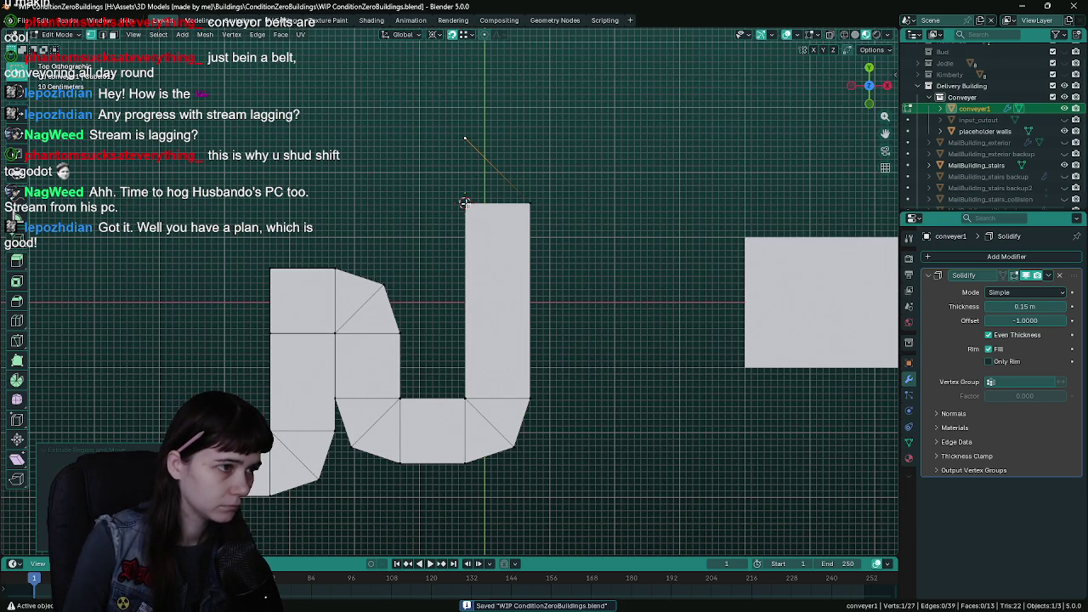
{"action": "key", "text": "f"}
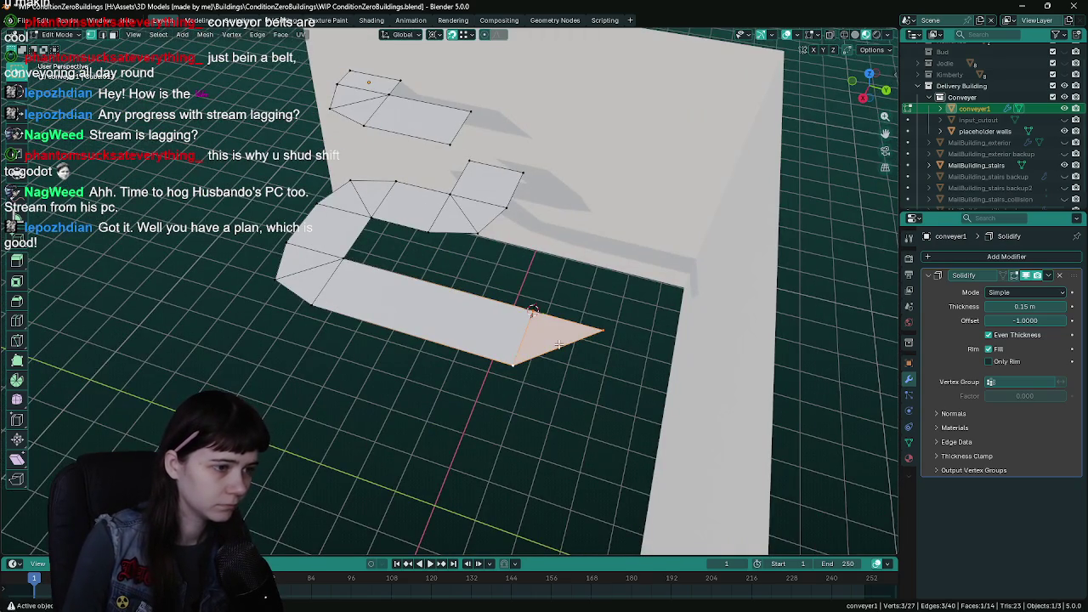
{"action": "key", "text": "ctrl+r"}
{"action": "left_click", "coordinate": [557, 347]}
- Select the arm's tip vertex, scale it by 1.5, and save
{"action": "left_click", "coordinate": [532, 311]}
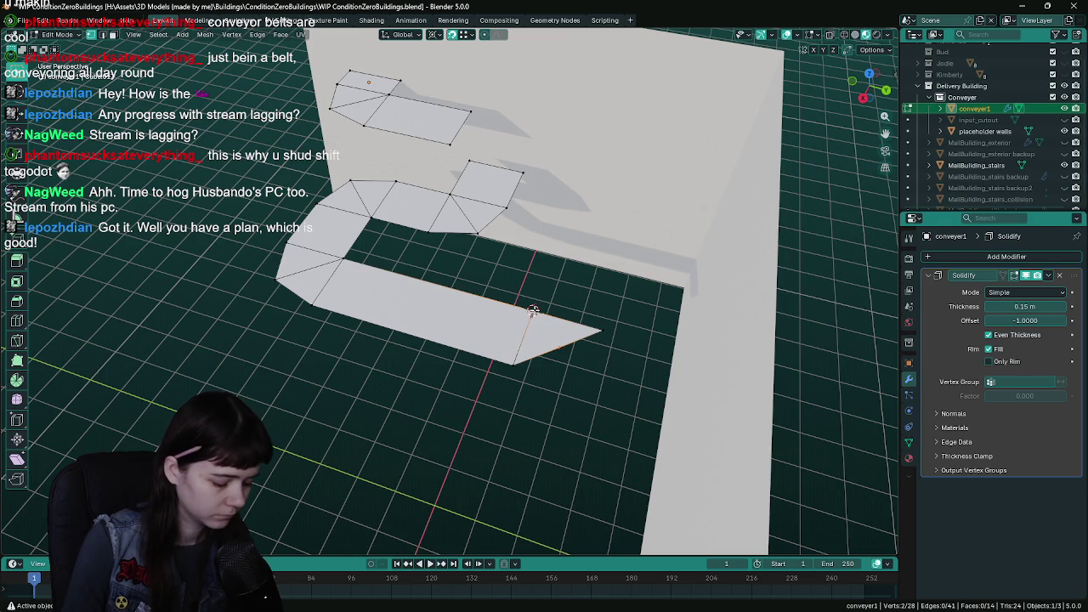
{"action": "left_click", "coordinate": [533, 311]}
{"action": "key", "text": "KP_7"}
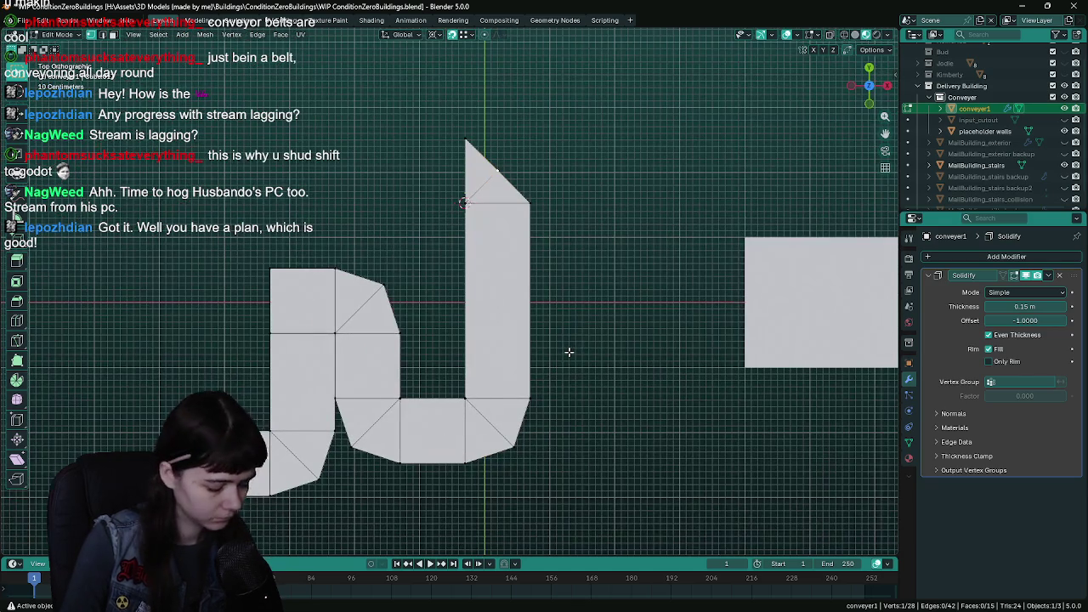
{"action": "type", "text": "s1.5"}
{"action": "key", "text": "Return"}
{"action": "key", "text": "ctrl+s"}
- Orbit around the new corner piece and save the file again
{"action": "mouse_move", "coordinate": [566, 352]}
{"action": "left_mouse_down"}
{"action": "mouse_move", "coordinate": [564, 255]}
{"action": "mouse_move", "coordinate": [563, 271]}
{"action": "mouse_move", "coordinate": [607, 294]}
{"action": "left_mouse_up"}
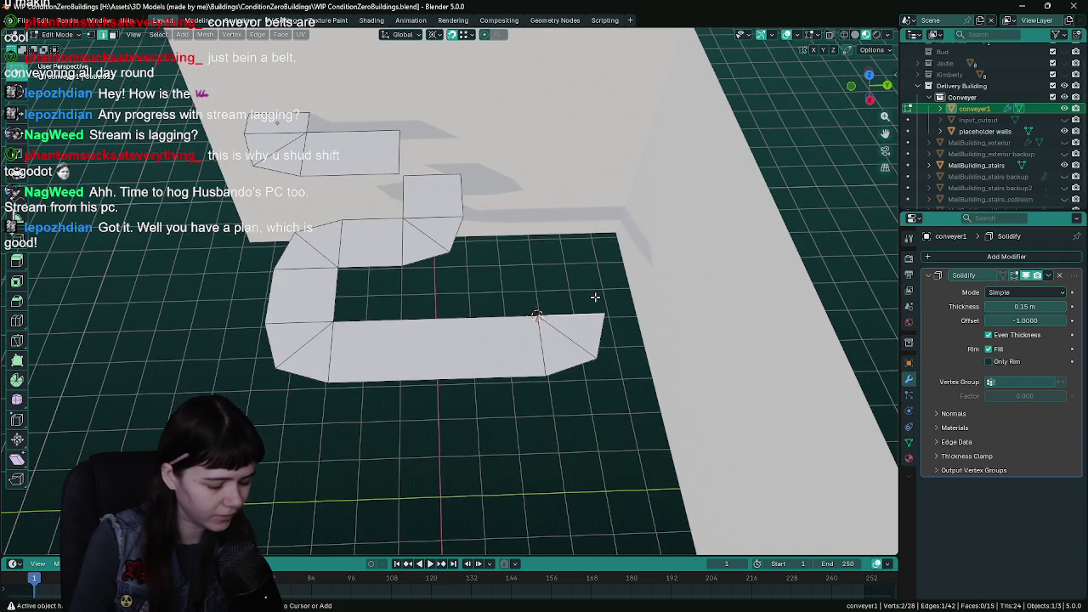
{"action": "key", "text": "ctrl+s"}
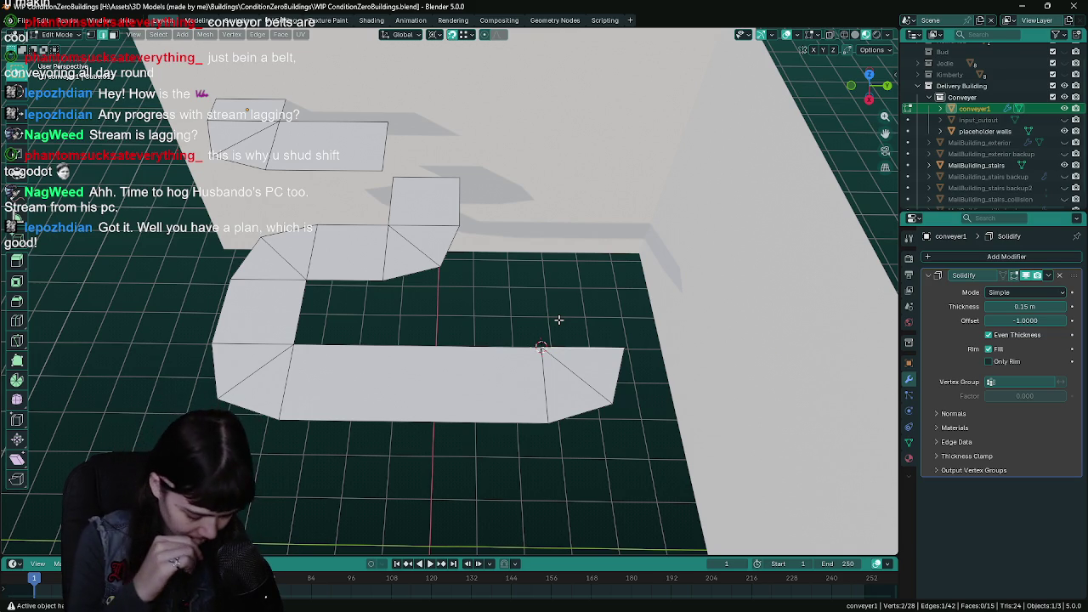
{"action": "key", "text": "ctrl+s"}
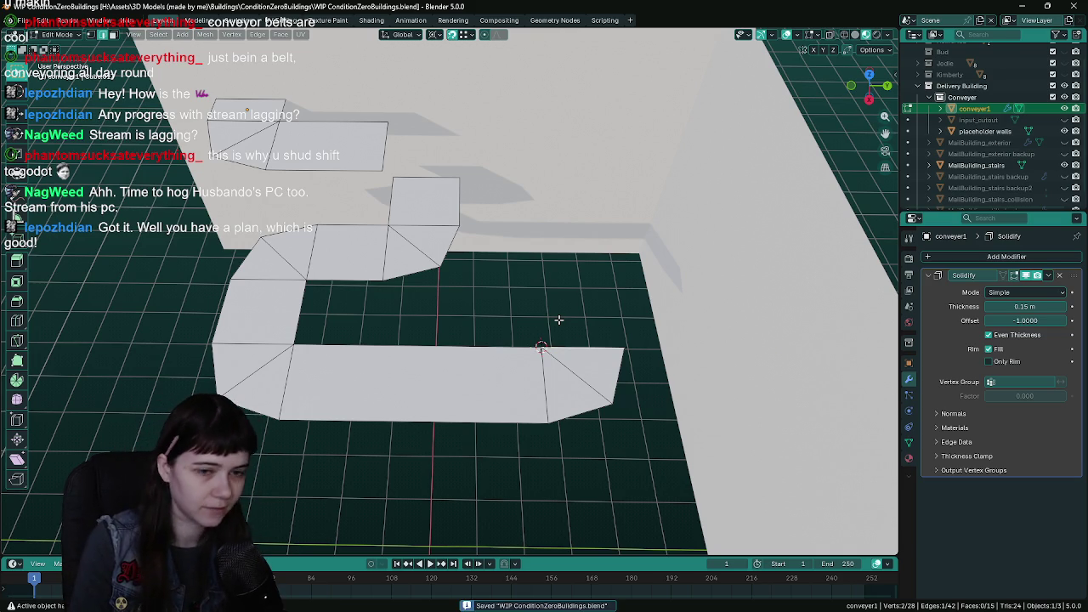
{"action": "mouse_move", "coordinate": [538, 334]}
{"action": "left_mouse_down"}
{"action": "mouse_move", "coordinate": [510, 304]}
{"action": "mouse_move", "coordinate": [553, 316]}
{"action": "mouse_move", "coordinate": [470, 297]}
{"action": "mouse_move", "coordinate": [502, 311]}
{"action": "left_mouse_up"}
{"action": "key", "text": "alt+z"}
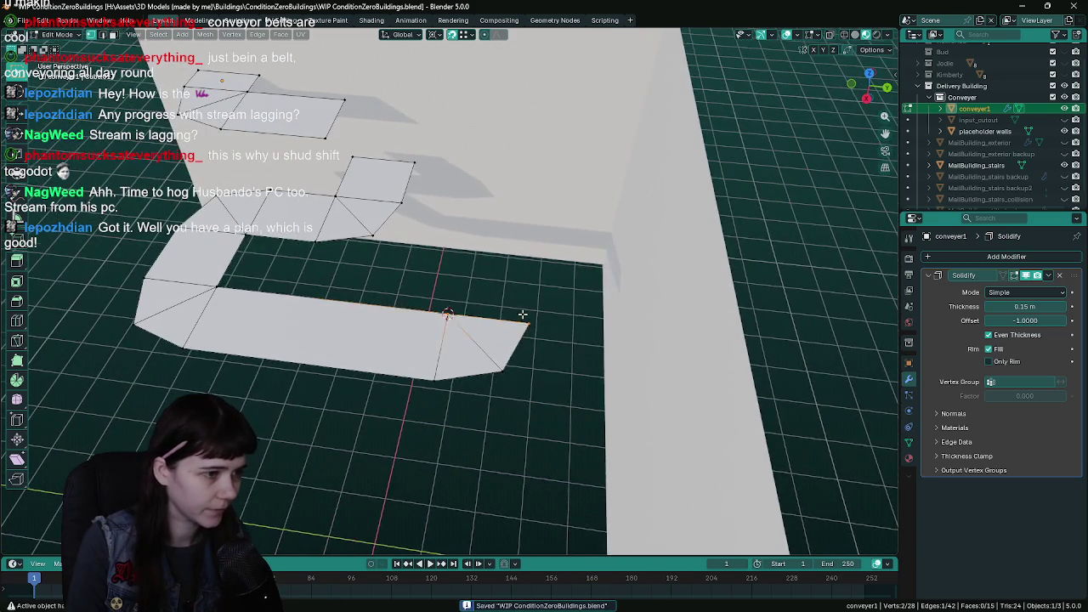
- Toggle wireframe shading and select the faces of the angled end piece
{"action": "key", "text": "z"}
{"action": "left_click", "coordinate": [434, 283]}
{"action": "key", "text": "z"}
{"action": "left_click", "coordinate": [528, 286]}
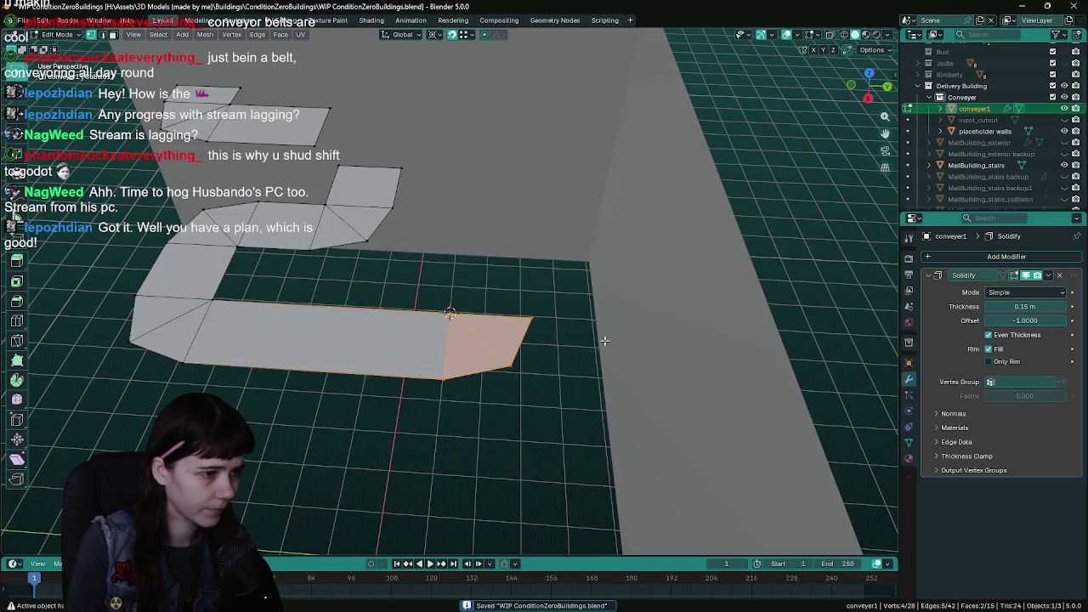
- Move the end piece 0.5 m along Y, repeat the move once, and save
{"action": "key", "text": "g"}
{"action": "key", "text": "x"}
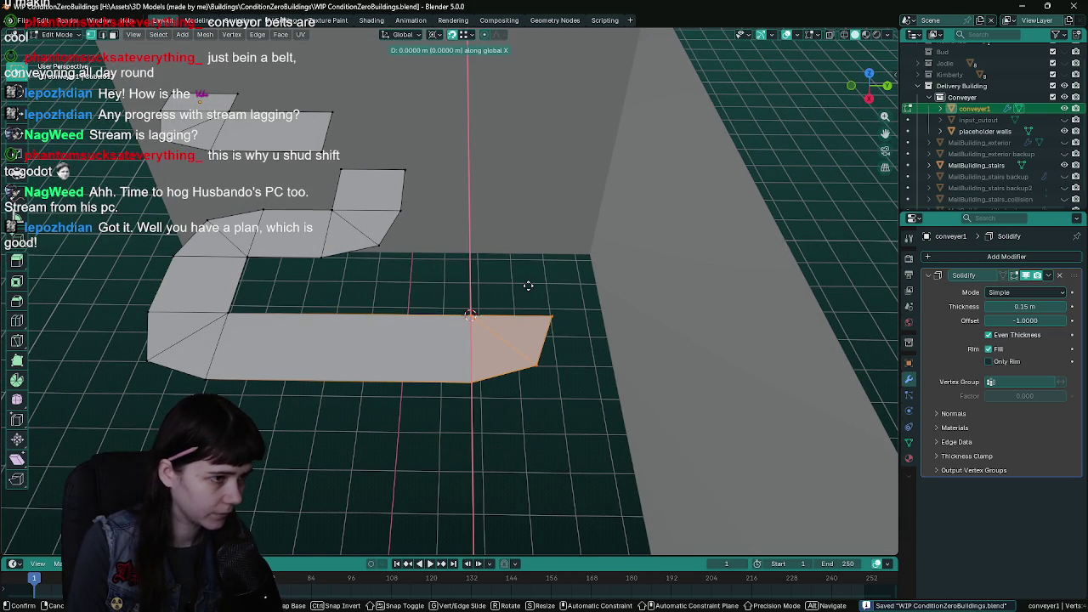
{"action": "key", "text": "y"}
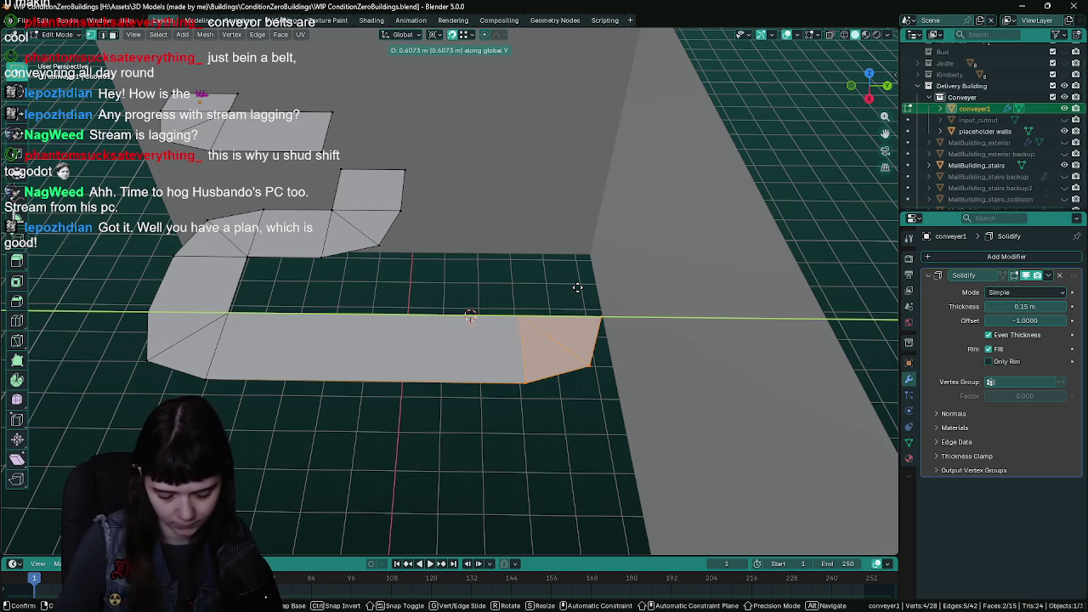
{"action": "key", "text": "equal"}
{"action": "type", "text": "0.5"}
{"action": "key", "text": "Return"}
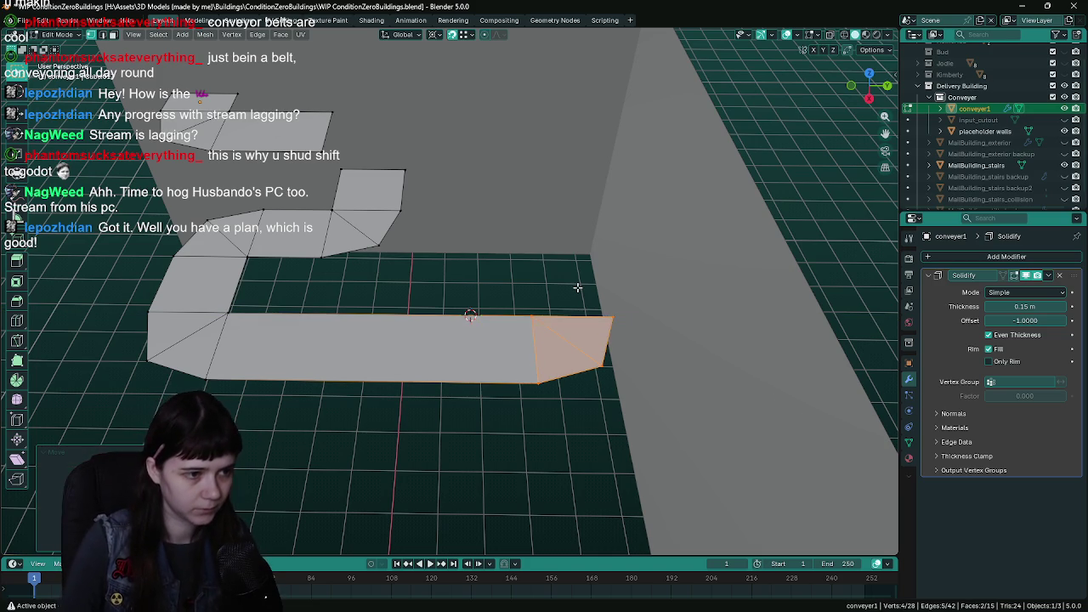
{"action": "left_click_drag", "start_coordinate": [646, 322], "coordinate": [468, 294]}
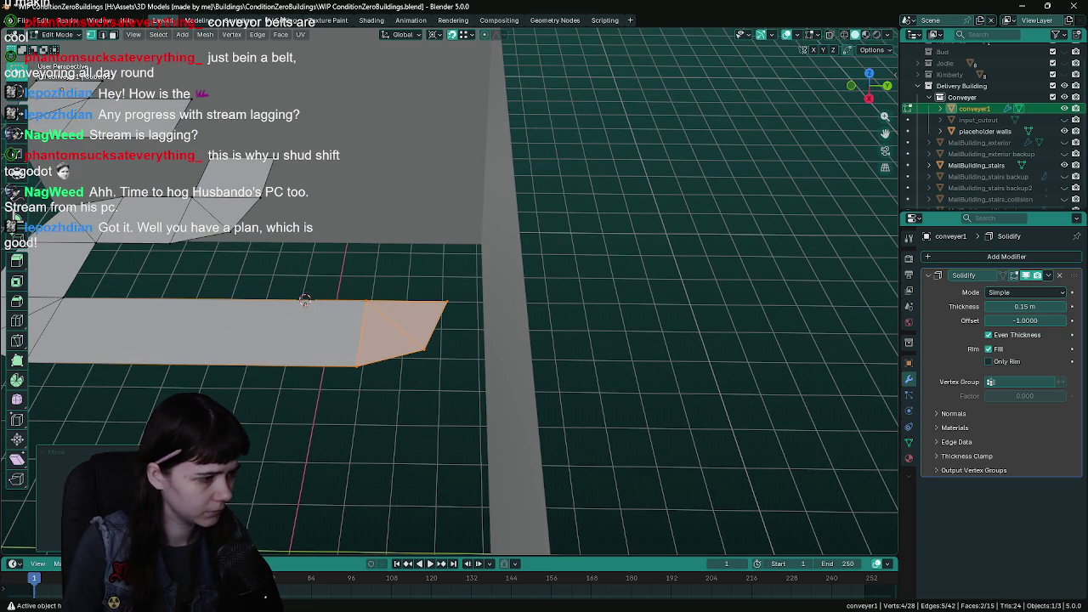
{"action": "key", "text": "shift+r"}
{"action": "scroll", "coordinate": [403, 273], "scroll_direction": "down", "scroll_amount": 3}
{"action": "key", "text": "ctrl+s"}
- Select the end piece's outer edge and save the file
{"action": "left_click_drag", "start_coordinate": [527, 311], "coordinate": [668, 302]}
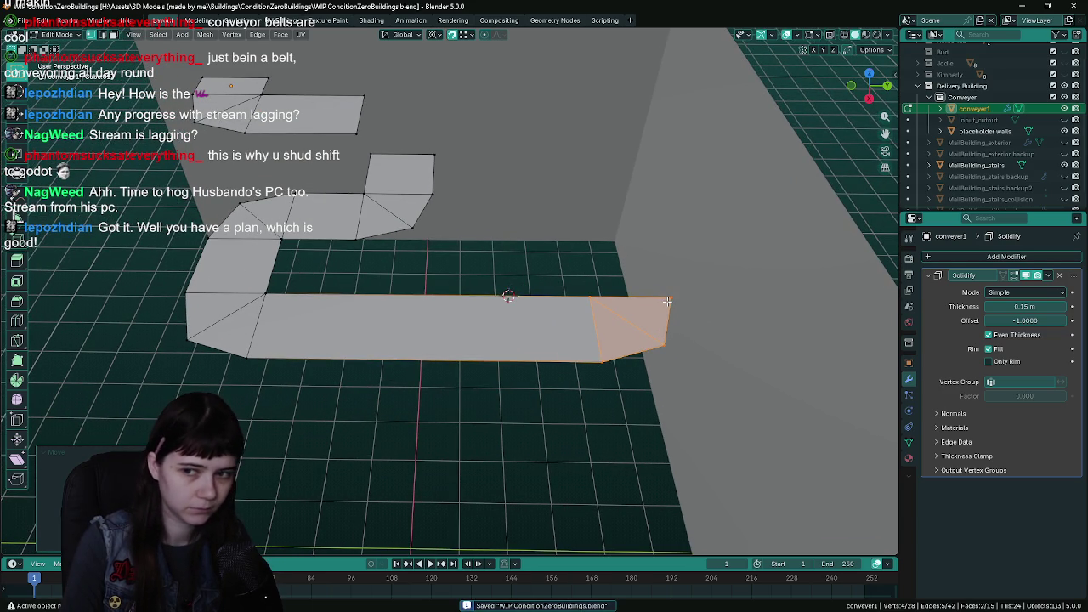
{"action": "left_click", "coordinate": [668, 302]}
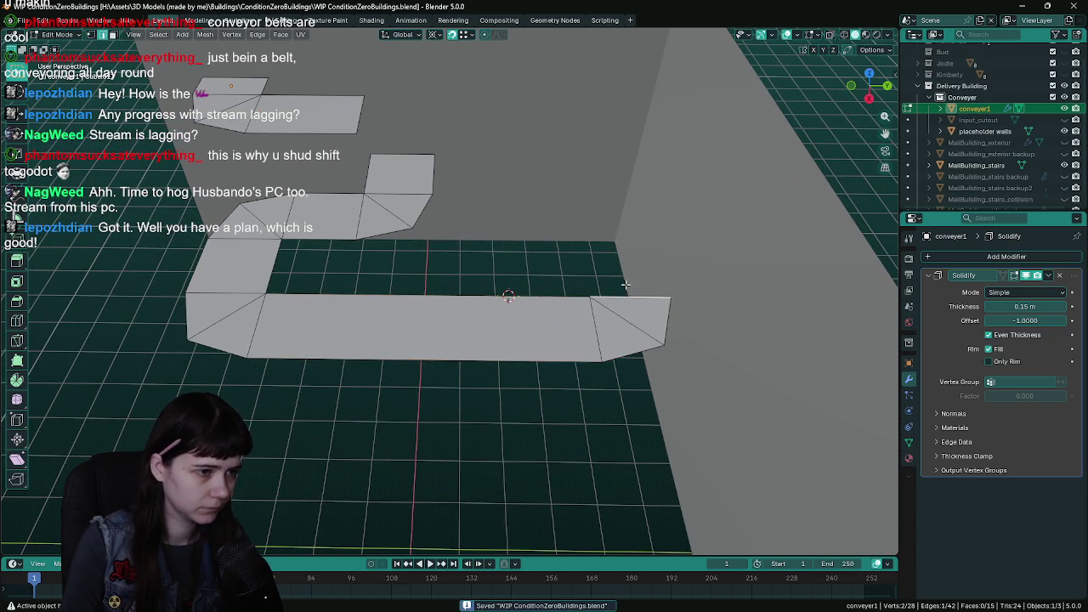
{"action": "mouse_move", "coordinate": [609, 290]}
{"action": "left_mouse_down"}
{"action": "mouse_move", "coordinate": [651, 278]}
{"action": "mouse_move", "coordinate": [670, 355]}
{"action": "mouse_move", "coordinate": [586, 350]}
{"action": "mouse_move", "coordinate": [590, 327]}
{"action": "mouse_move", "coordinate": [578, 315]}
{"action": "left_mouse_up"}
{"action": "key", "text": "ctrl+s"}
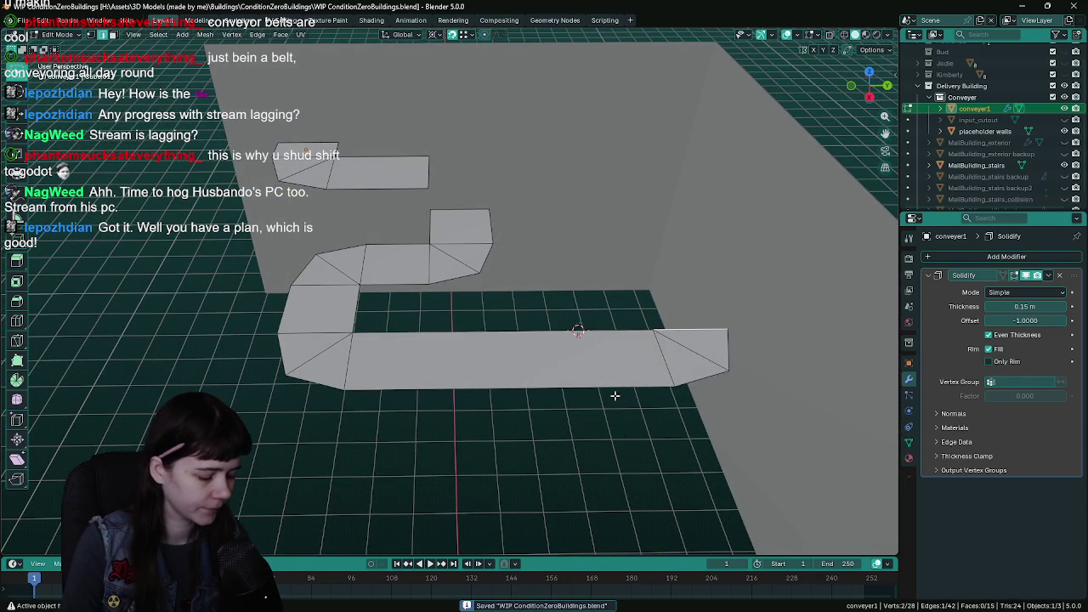
- Extrude a new 2.5 m arm along X from the conveyor's angled end and save
{"action": "key", "text": "e"}
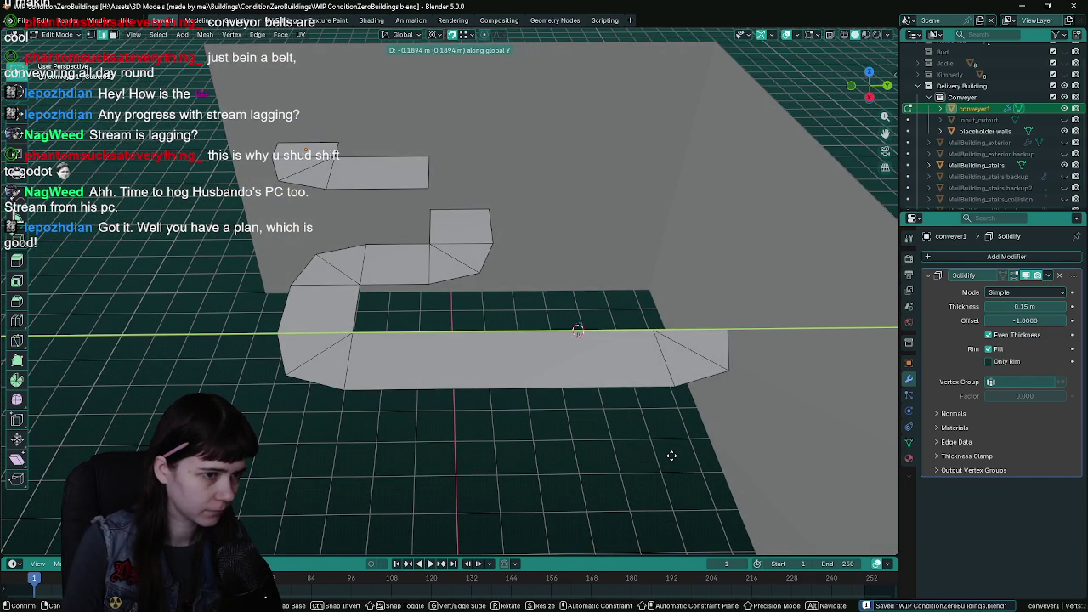
{"action": "key", "text": "x"}
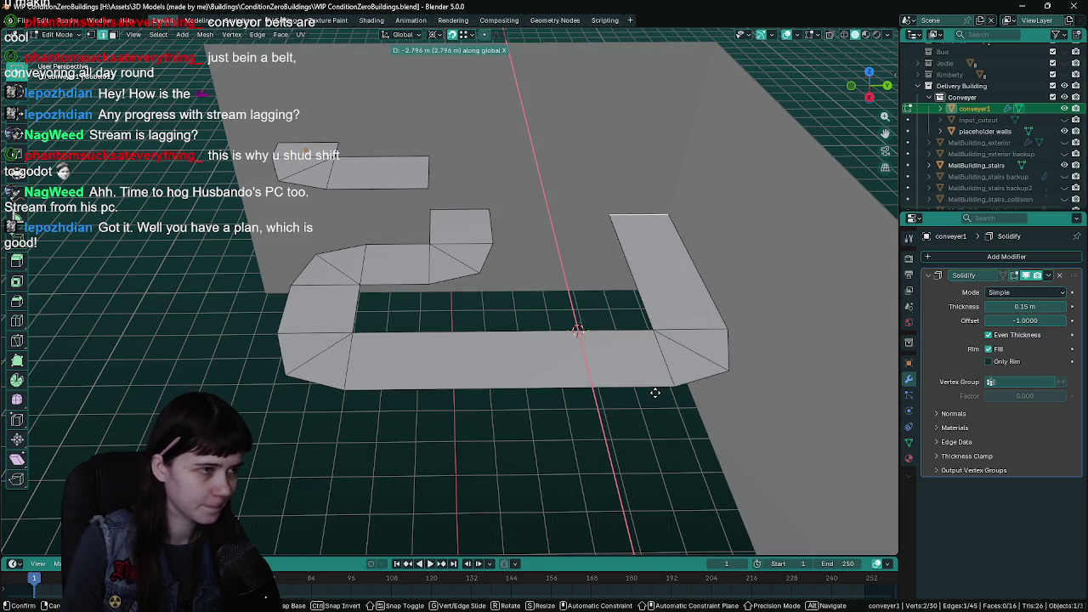
{"action": "left_click", "coordinate": [658, 397]}
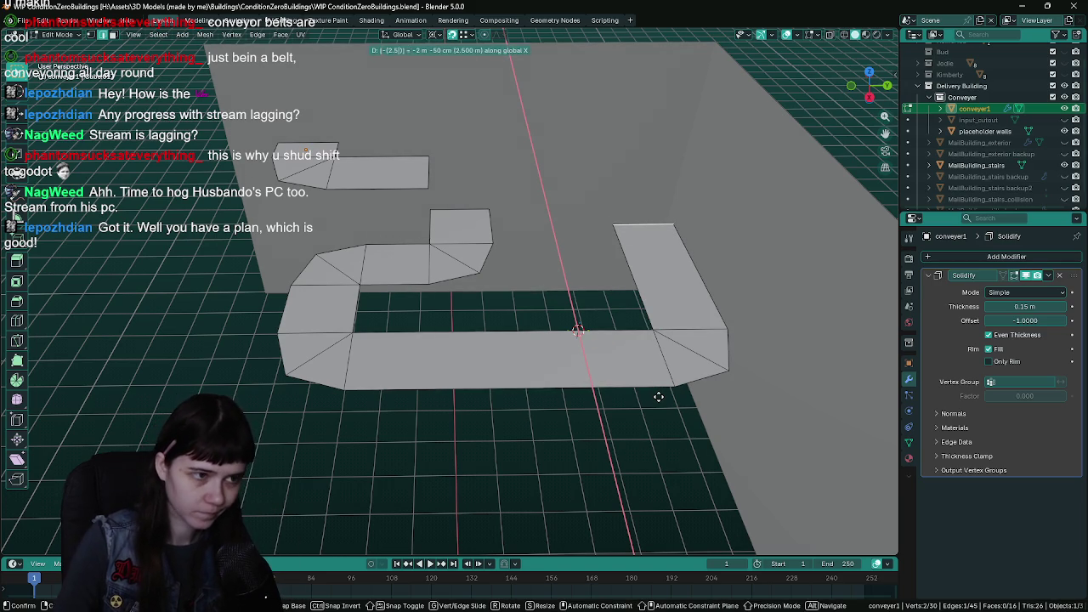
{"action": "scroll", "coordinate": [599, 289], "scroll_direction": "up", "scroll_amount": 5}
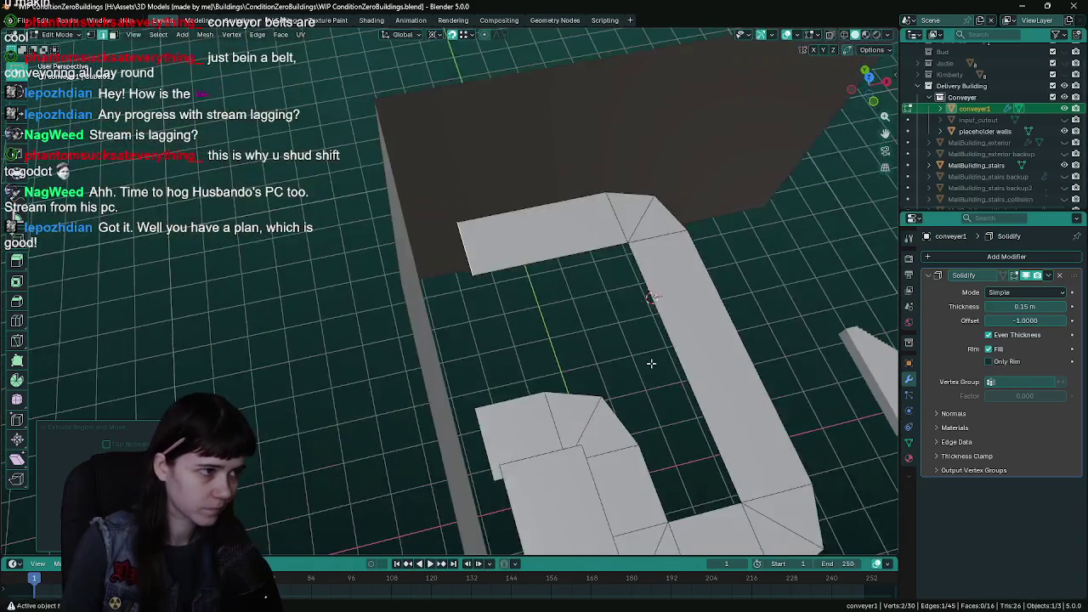
{"action": "key", "text": "ctrl+s"}
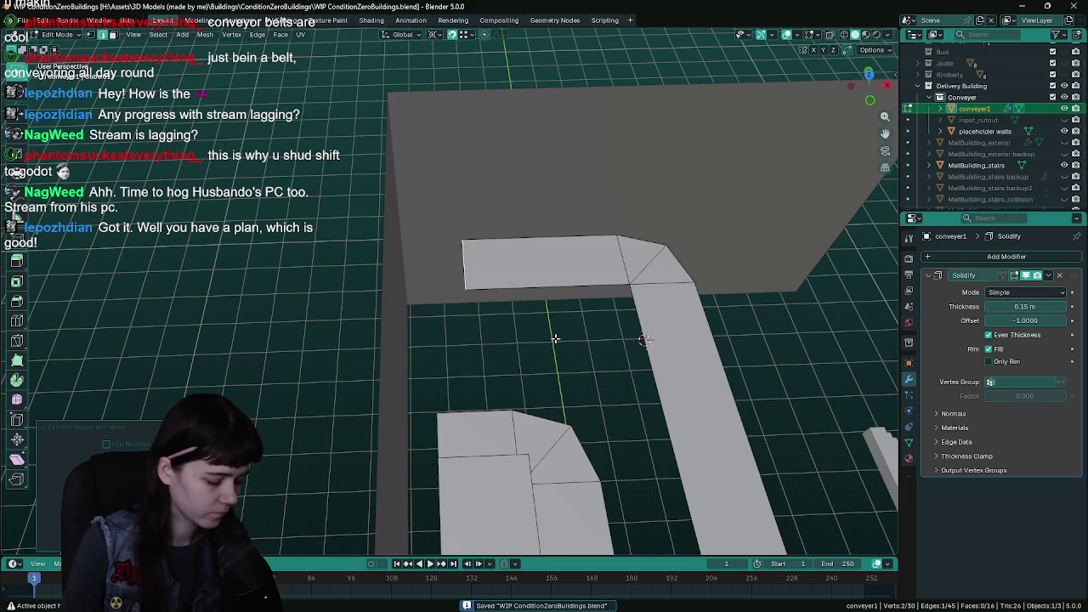
- Extrude the arm's end edge downward into a short lip and deselect it
{"action": "key", "text": "e"}
{"action": "left_click", "coordinate": [555, 338]}
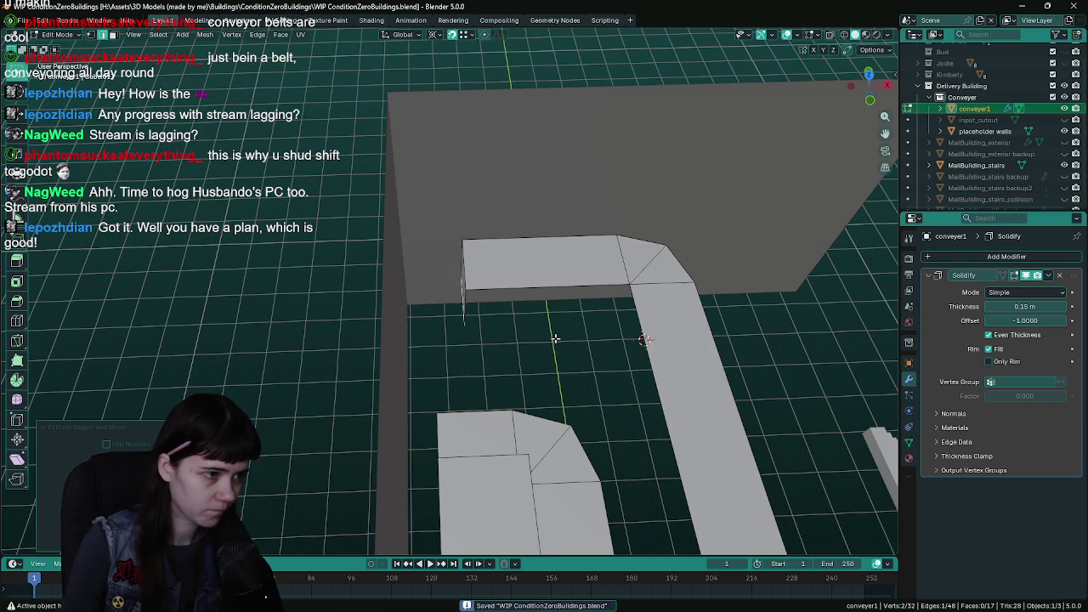
{"action": "scroll", "coordinate": [555, 339], "scroll_direction": "up", "scroll_amount": 3}
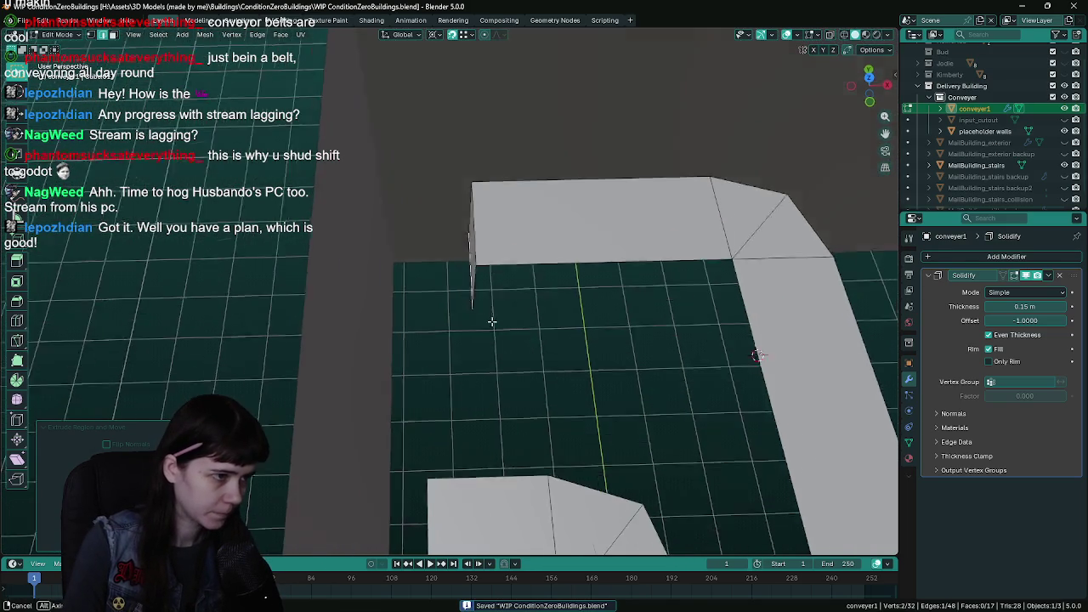
{"action": "key", "text": "alt+a"}
- Duplicate the thin lip face, then undo the duplicate
{"action": "left_click", "coordinate": [460, 263]}
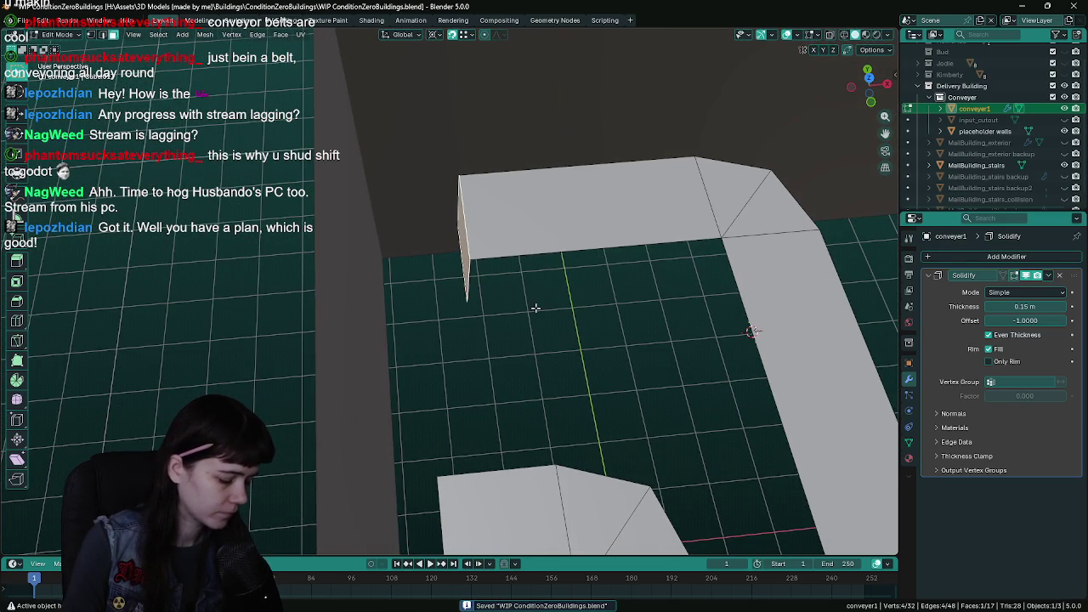
{"action": "key", "text": "shift+d"}
{"action": "right_click", "coordinate": [551, 335]}
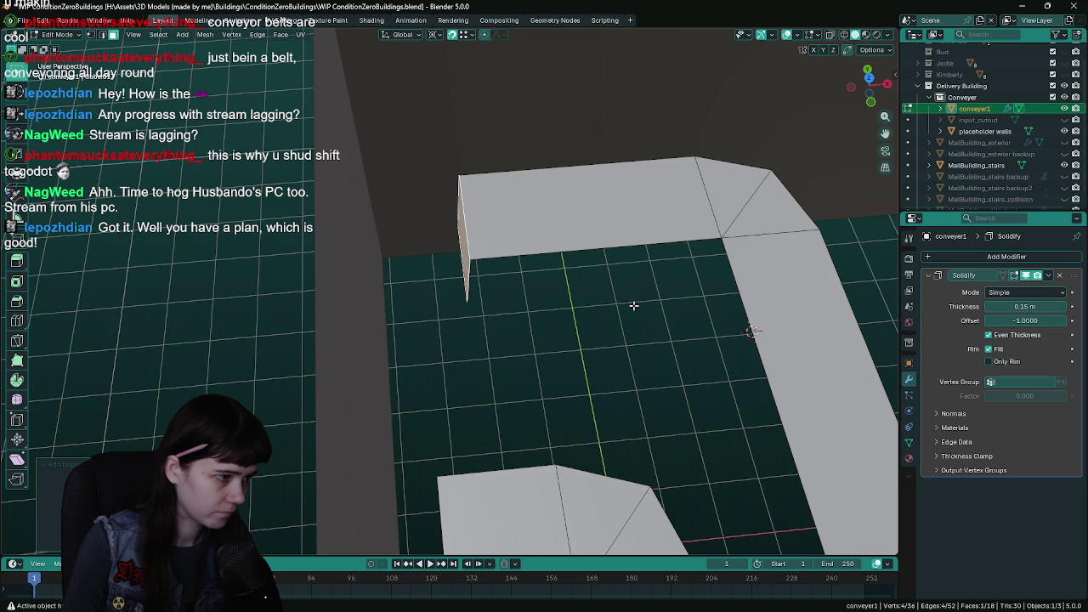
{"action": "left_click_drag", "start_coordinate": [575, 317], "coordinate": [583, 316]}
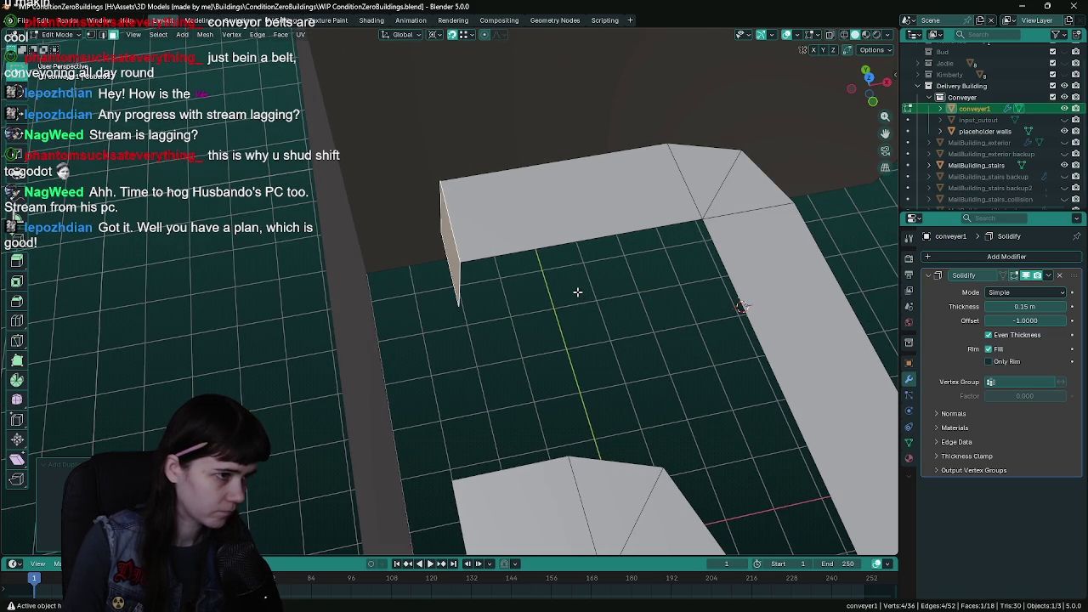
{"action": "key", "text": "ctrl+z"}
{"action": "key", "text": "ctrl+z"}
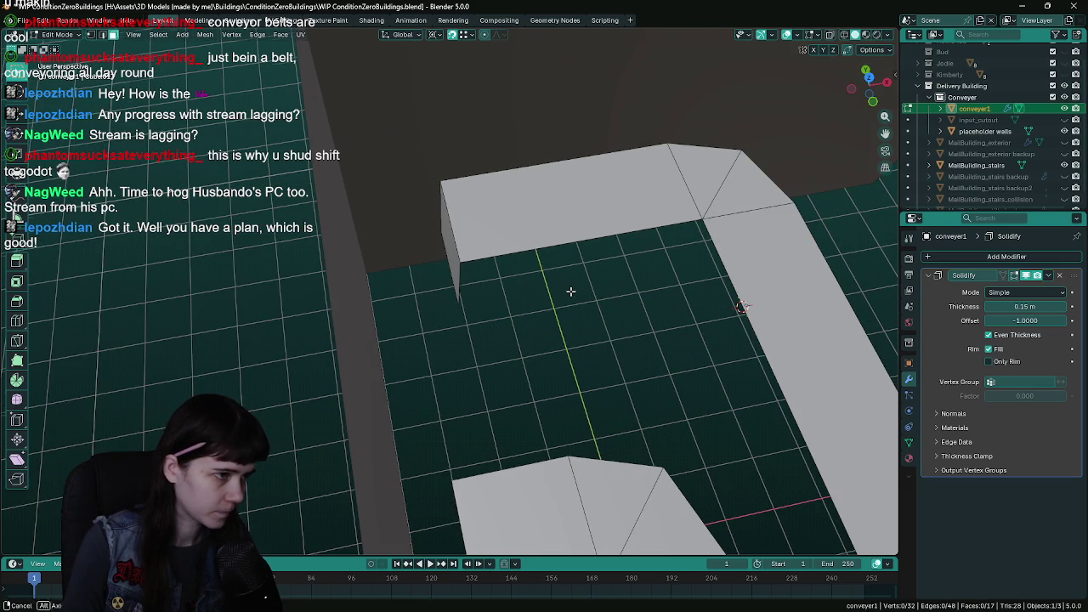
- Select the lip's side face and its bottom corner vertex
{"action": "left_click_drag", "start_coordinate": [571, 292], "coordinate": [470, 266]}
{"action": "left_click", "coordinate": [462, 294]}
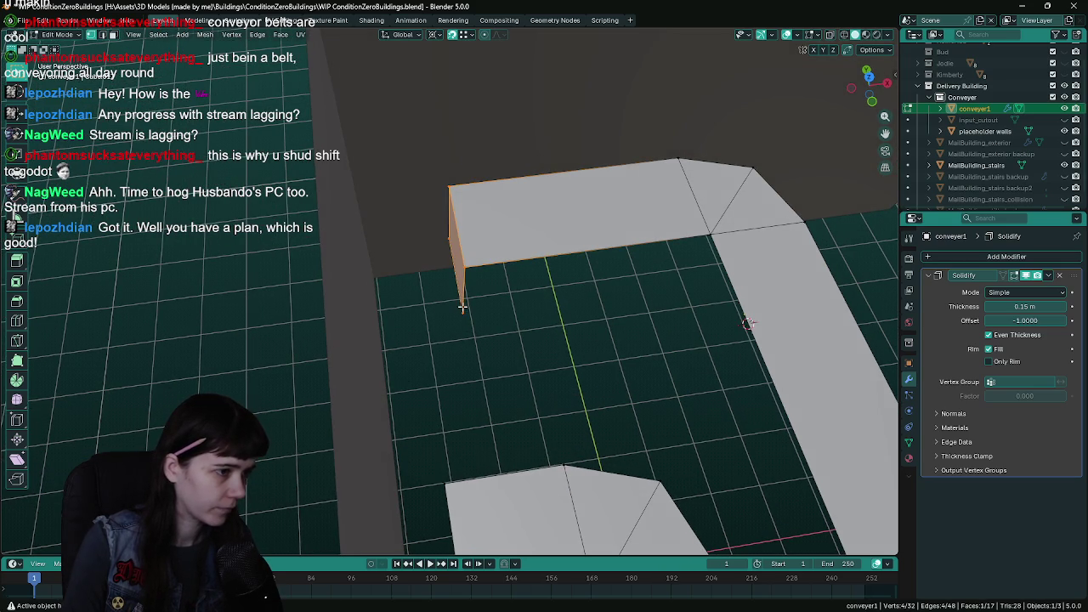
{"action": "left_click", "coordinate": [462, 308]}
{"action": "left_click", "coordinate": [208, 38]}
- Snap the 3D cursor to the selected vertex, then duplicate the end wall face and rotate it about Z
{"action": "mouse_move", "coordinate": [231, 73]}
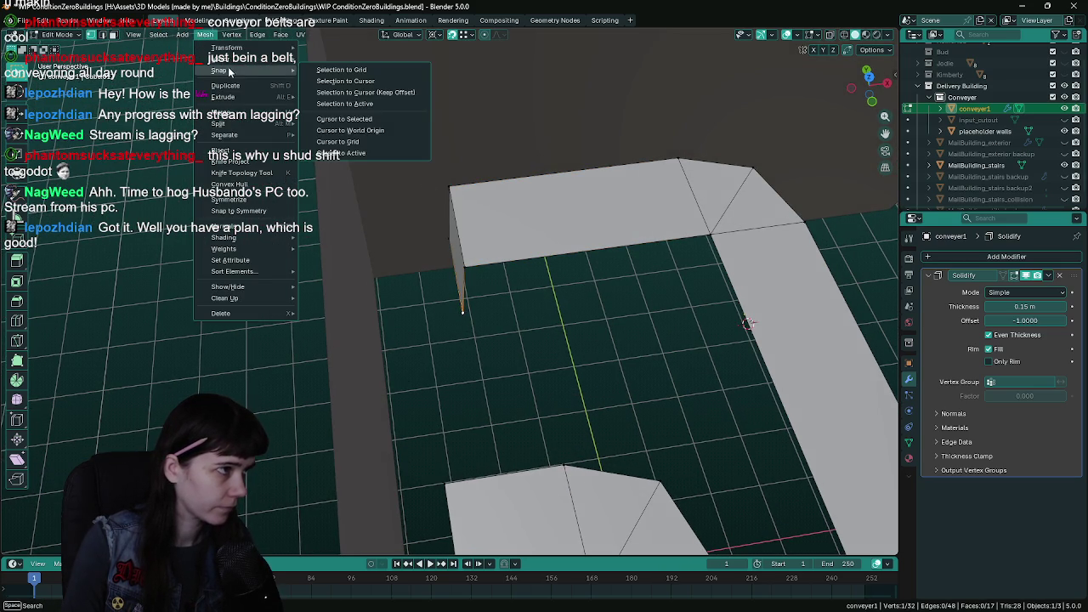
{"action": "left_click", "coordinate": [360, 124]}
{"action": "mouse_move", "coordinate": [455, 191]}
{"action": "left_mouse_down"}
{"action": "mouse_move", "coordinate": [465, 266]}
{"action": "mouse_move", "coordinate": [515, 304]}
{"action": "left_mouse_up"}
{"action": "left_click", "coordinate": [438, 271]}
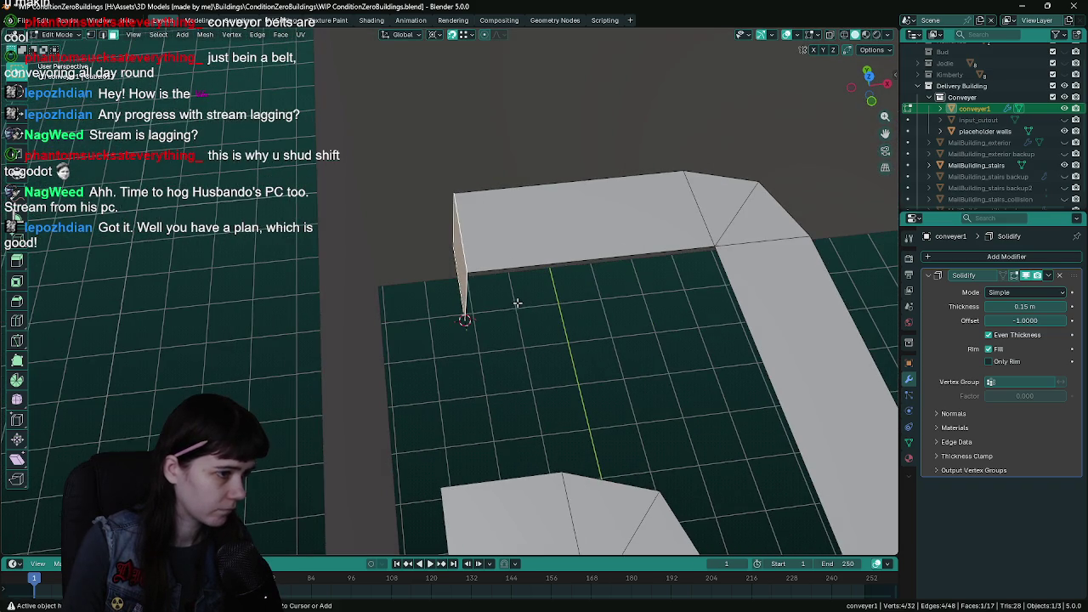
{"action": "key", "text": "ctrl+s"}
{"action": "key", "text": "shift+d"}
{"action": "right_click", "coordinate": [536, 313]}
{"action": "key", "text": "r"}
{"action": "key", "text": "z"}
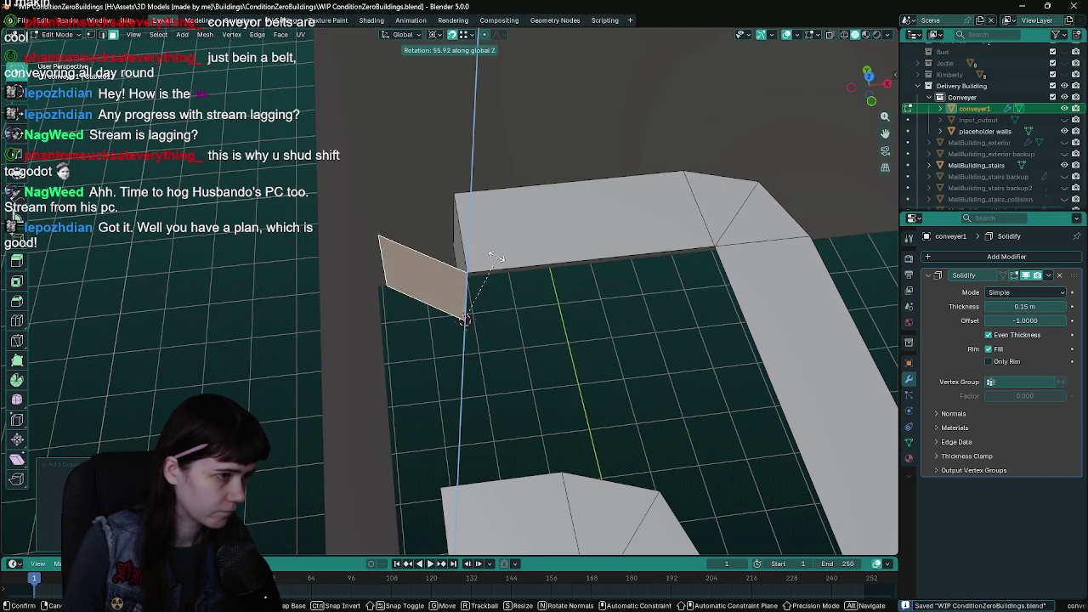
{"action": "left_click", "coordinate": [450, 248]}
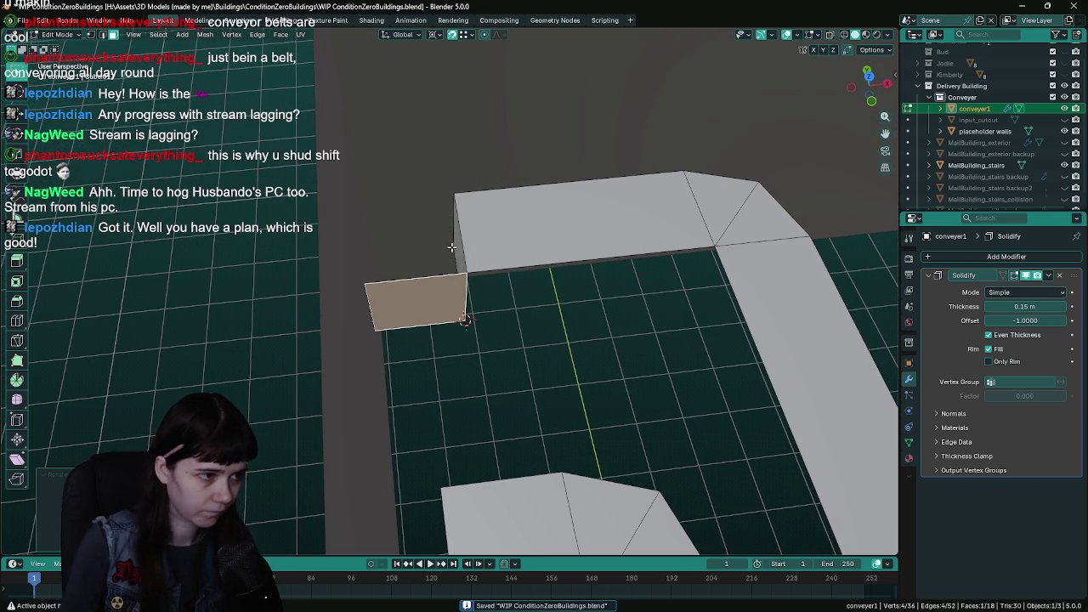
{"action": "mouse_move", "coordinate": [450, 247]}
{"action": "left_mouse_down"}
{"action": "mouse_move", "coordinate": [459, 275]}
{"action": "mouse_move", "coordinate": [440, 315]}
{"action": "left_mouse_up"}
- Delete the shared vertical edge, then try deleting the small face and undo it
{"action": "key", "text": "1"}
{"action": "left_click", "coordinate": [523, 342]}
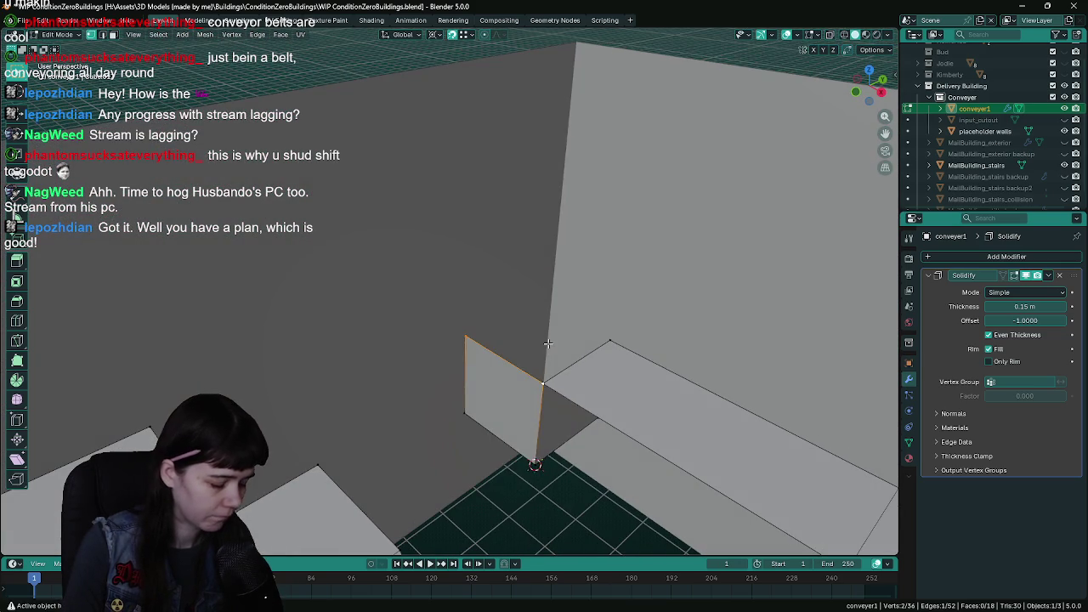
{"action": "key", "text": "x"}
{"action": "left_click", "coordinate": [544, 341]}
{"action": "left_click_drag", "start_coordinate": [544, 341], "coordinate": [541, 274]}
{"action": "key", "text": "3"}
{"action": "left_click", "coordinate": [544, 379]}
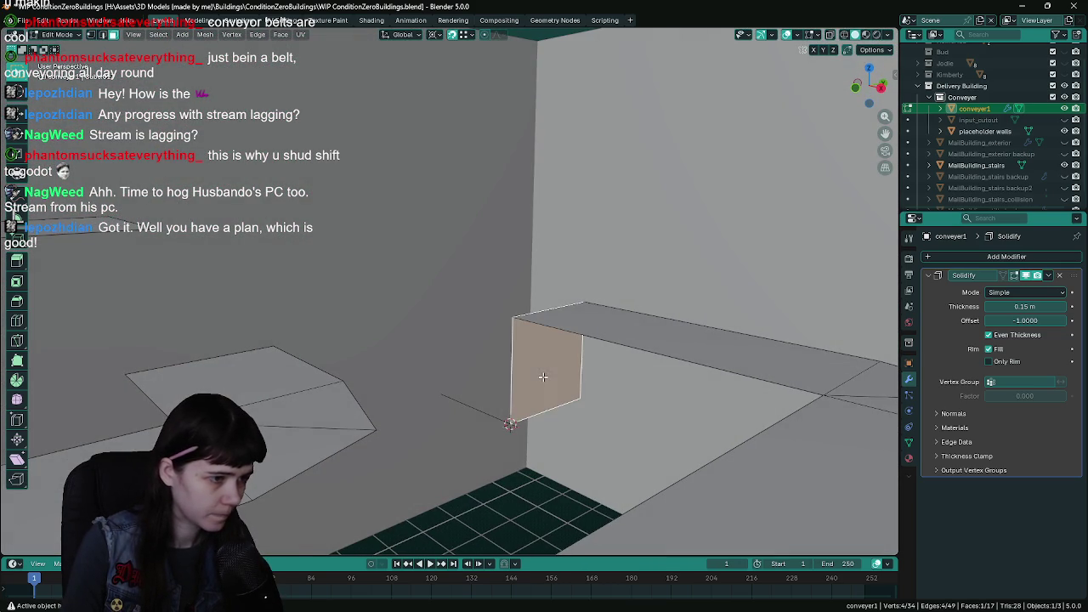
{"action": "key", "text": "x"}
{"action": "key", "text": "Return"}
{"action": "key", "text": "ctrl+z"}
- Select the end face's bottom vertices and delete them, removing the hanging vertical face
{"action": "mouse_move", "coordinate": [553, 361]}
{"action": "left_mouse_down"}
{"action": "mouse_move", "coordinate": [564, 348]}
{"action": "mouse_move", "coordinate": [479, 332]}
{"action": "mouse_move", "coordinate": [496, 337]}
{"action": "left_mouse_up"}
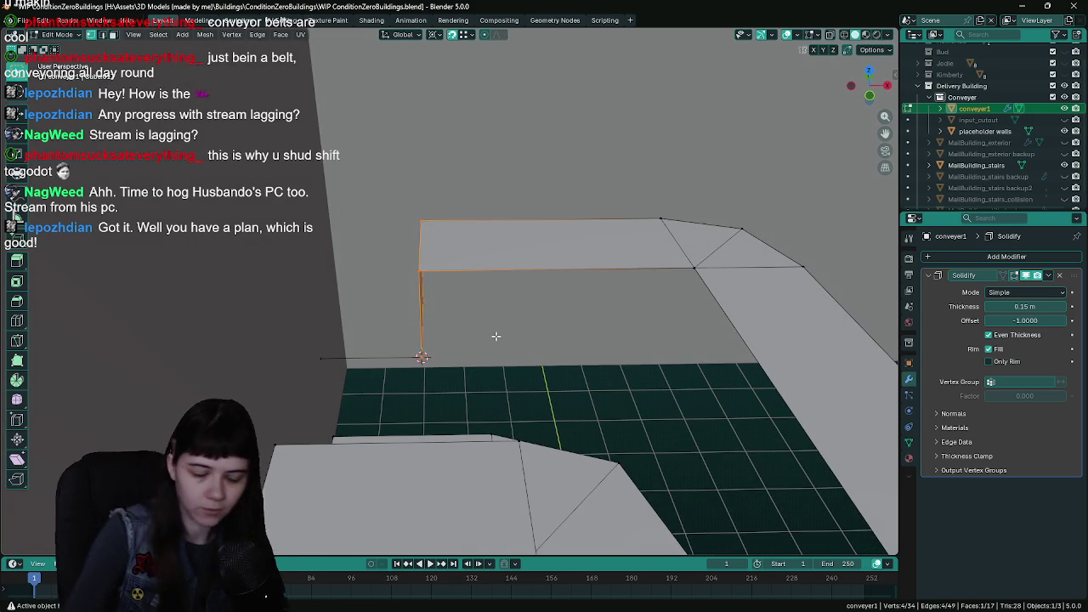
{"action": "left_click_drag", "start_coordinate": [495, 335], "coordinate": [544, 372]}
{"action": "left_click", "coordinate": [538, 352]}
{"action": "left_click", "coordinate": [494, 386], "text": "shift"}
{"action": "left_click", "coordinate": [489, 387], "text": "shift"}
{"action": "left_click_drag", "start_coordinate": [489, 388], "coordinate": [511, 413]}
{"action": "left_click", "coordinate": [555, 404]}
{"action": "mouse_move", "coordinate": [587, 427]}
{"action": "left_mouse_down"}
{"action": "mouse_move", "coordinate": [394, 420]}
{"action": "mouse_move", "coordinate": [450, 428]}
{"action": "left_mouse_up"}
{"action": "left_click", "coordinate": [532, 352], "text": "shift"}
{"action": "key", "text": "z"}
{"action": "key", "text": "Escape"}
{"action": "key", "text": "x"}
{"action": "left_click", "coordinate": [483, 362]}
{"action": "left_click_drag", "start_coordinate": [483, 365], "coordinate": [549, 318]}
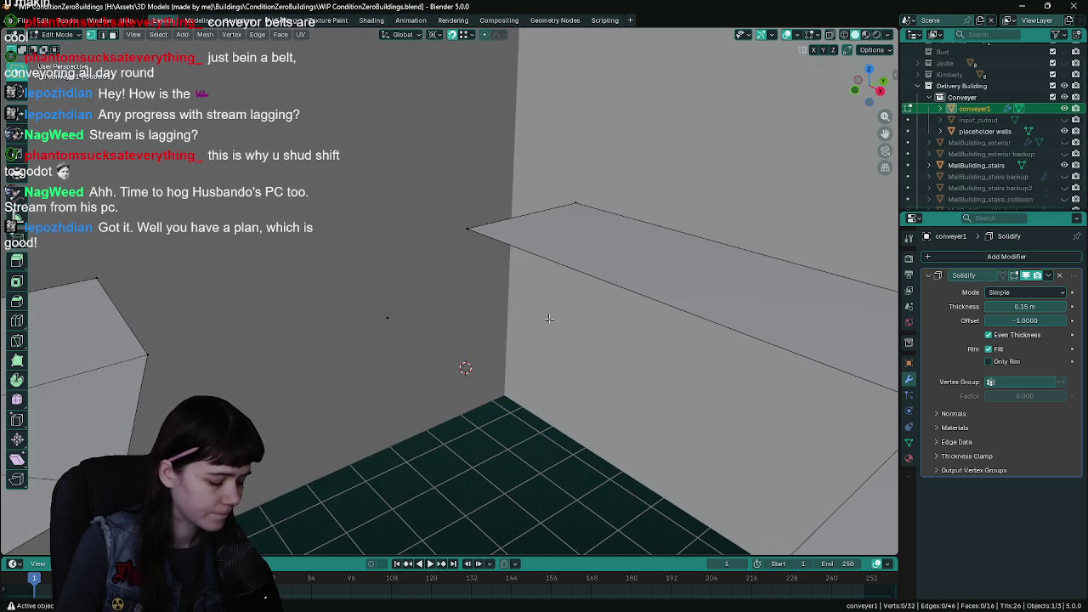
{"action": "scroll", "coordinate": [544, 329], "scroll_direction": "down", "scroll_amount": 2}
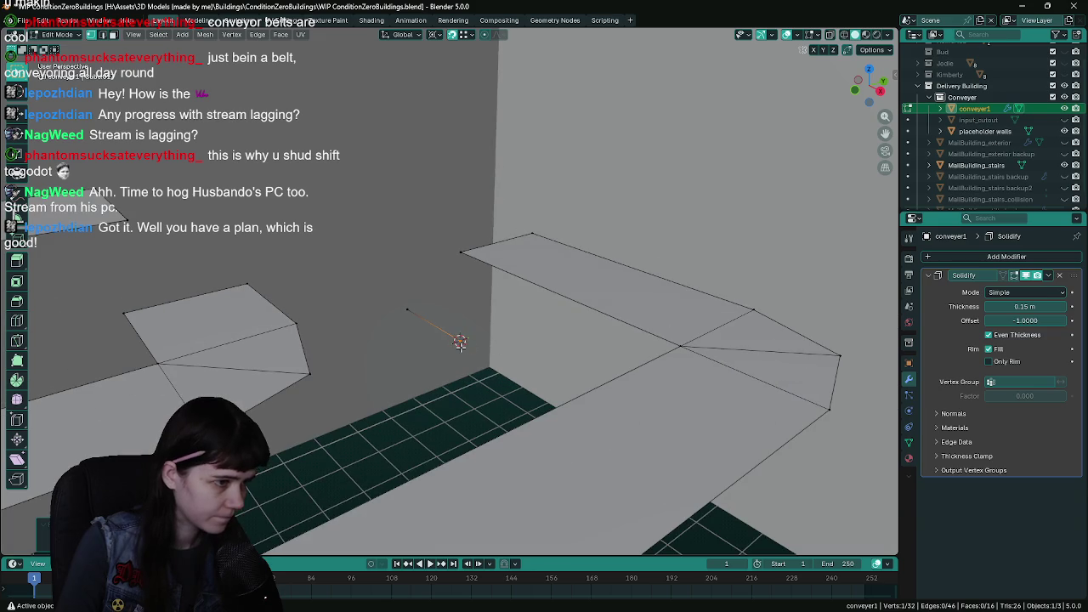
- Switch to top view of the conveyor layout and save the file
{"action": "key", "text": "KP_7"}
{"action": "key", "text": "ctrl+s"}
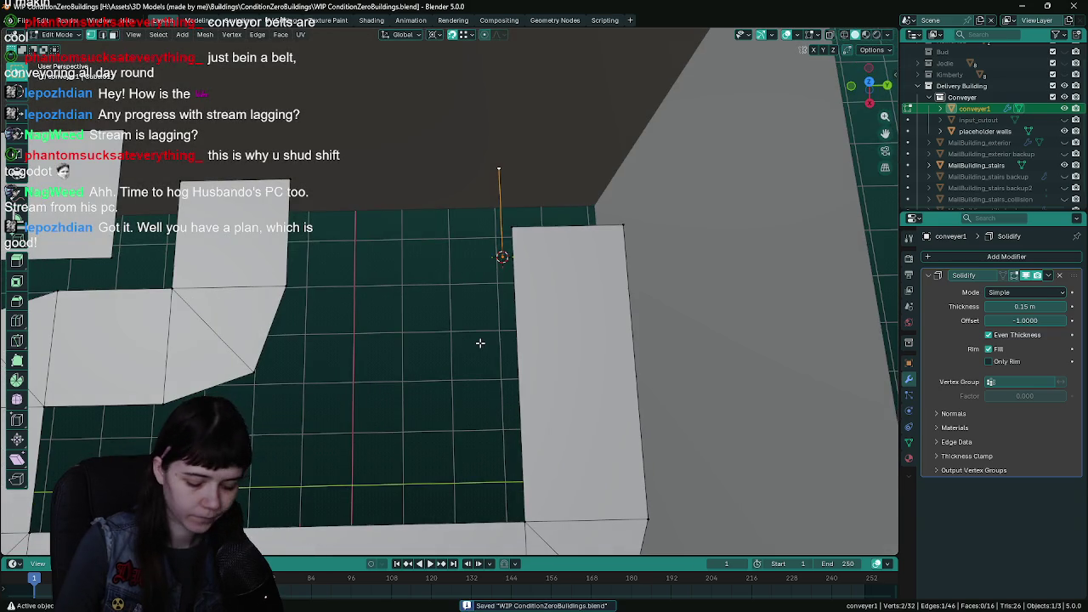
{"action": "scroll", "coordinate": [480, 343], "scroll_direction": "down", "scroll_amount": 1}
{"action": "scroll", "coordinate": [539, 340], "scroll_direction": "up", "scroll_amount": 2}
{"action": "scroll", "coordinate": [539, 352], "scroll_direction": "down", "scroll_amount": 3}
{"action": "mouse_move", "coordinate": [539, 351]}
{"action": "left_mouse_down"}
{"action": "mouse_move", "coordinate": [454, 357]}
{"action": "mouse_move", "coordinate": [417, 293]}
{"action": "left_mouse_up"}
- Extrude the strip's end edge 1 m along Y and widen the new face to meet the wall
{"action": "key", "text": "e"}
{"action": "key", "text": "y"}
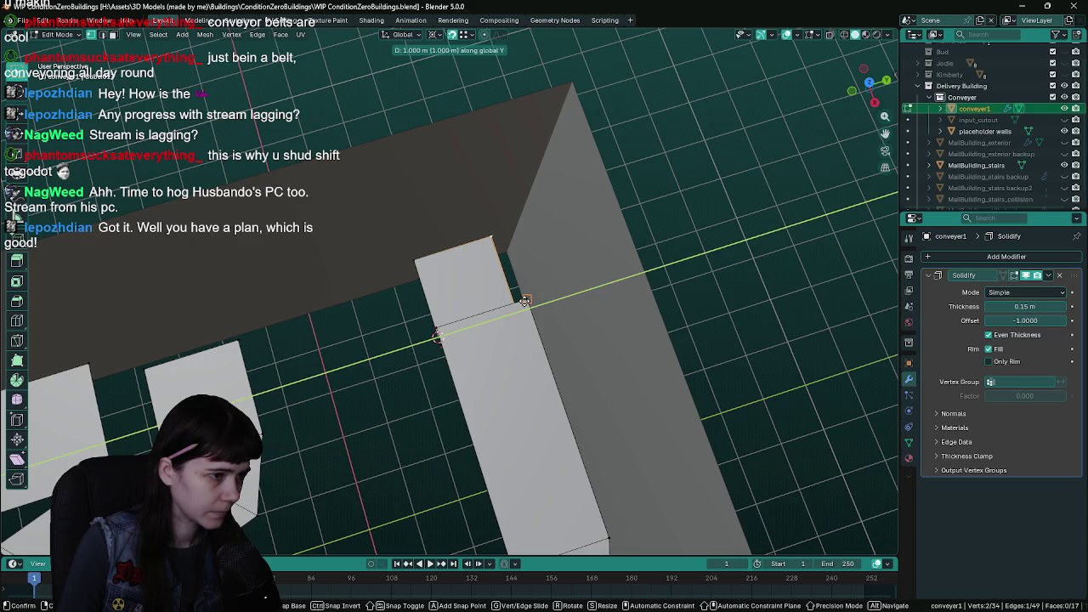
{"action": "left_click", "coordinate": [524, 301]}
{"action": "left_click_drag", "start_coordinate": [576, 317], "coordinate": [264, 458]}
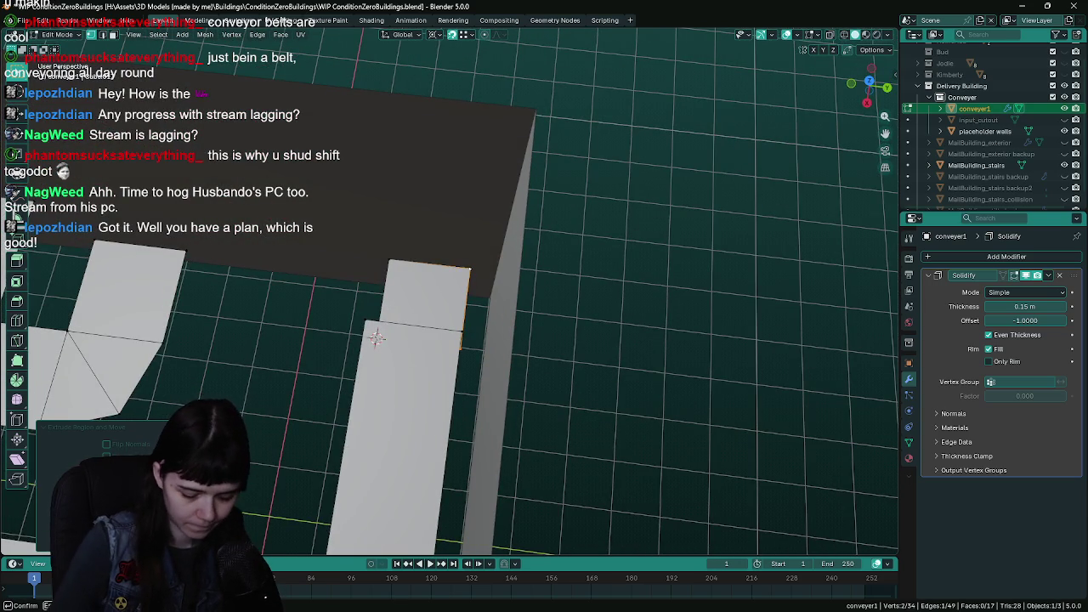
{"action": "key", "text": "Return"}
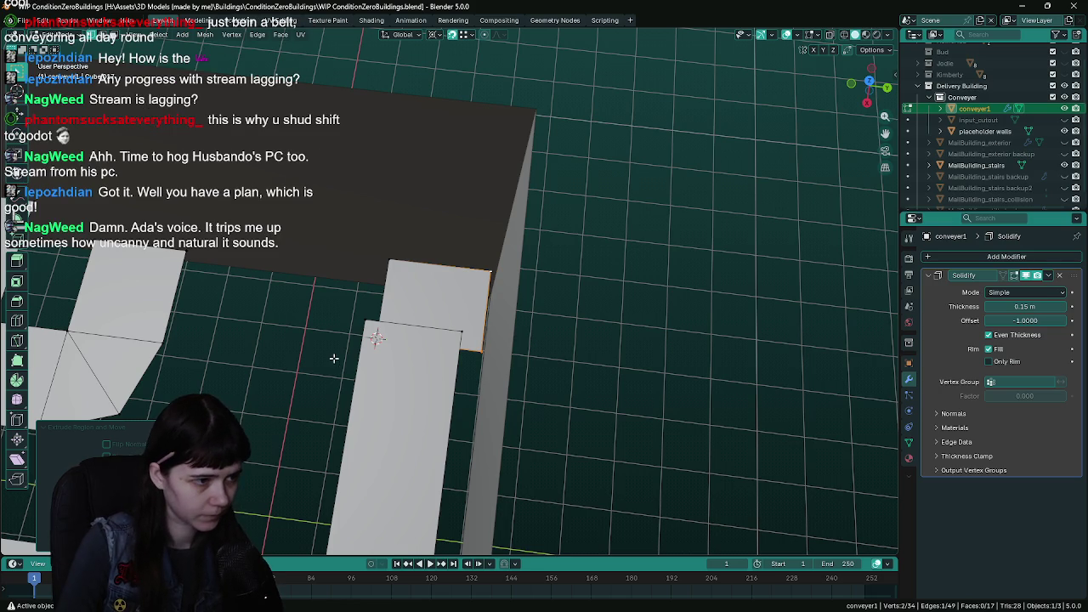
{"action": "scroll", "coordinate": [334, 357], "scroll_direction": "down", "scroll_amount": 3}
{"action": "key", "text": "ctrl+s"}
{"action": "scroll", "coordinate": [425, 306], "scroll_direction": "down", "scroll_amount": 3}
{"action": "scroll", "coordinate": [536, 260], "scroll_direction": "up", "scroll_amount": 2}
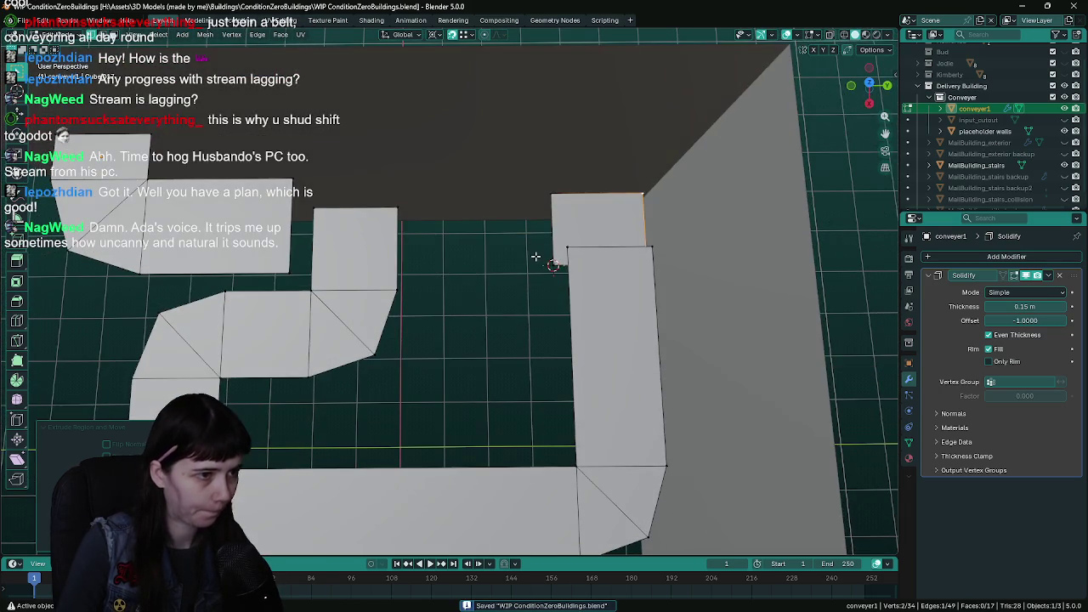
{"action": "scroll", "coordinate": [549, 285], "scroll_direction": "up", "scroll_amount": 5}
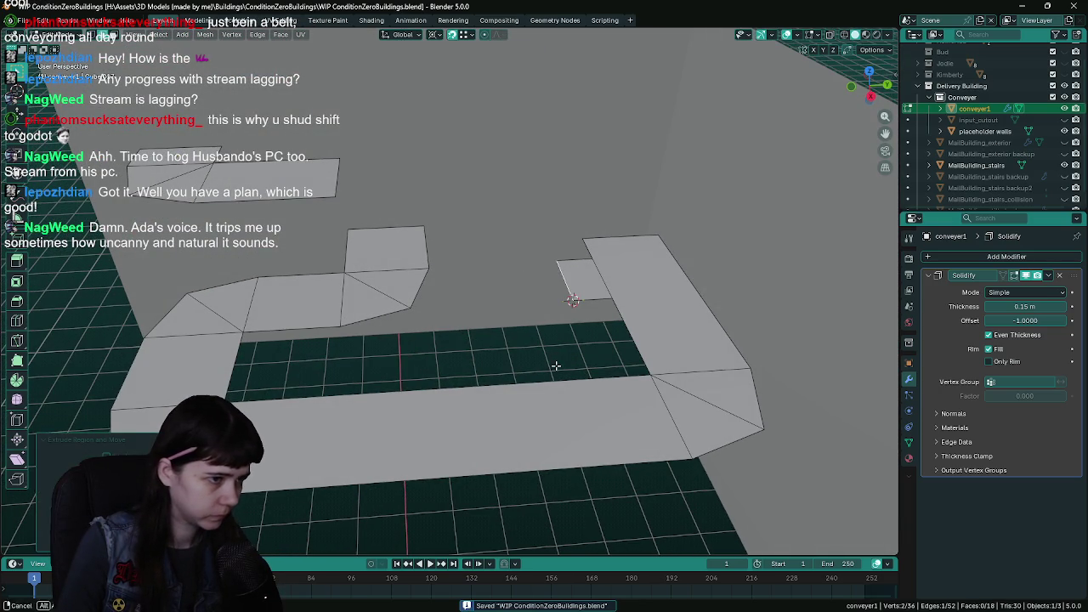
- Move the new conveyor piece -1.7 m along Y into the gap and lower an edge 1 m along Z
{"action": "key", "text": "g"}
{"action": "key", "text": "x"}
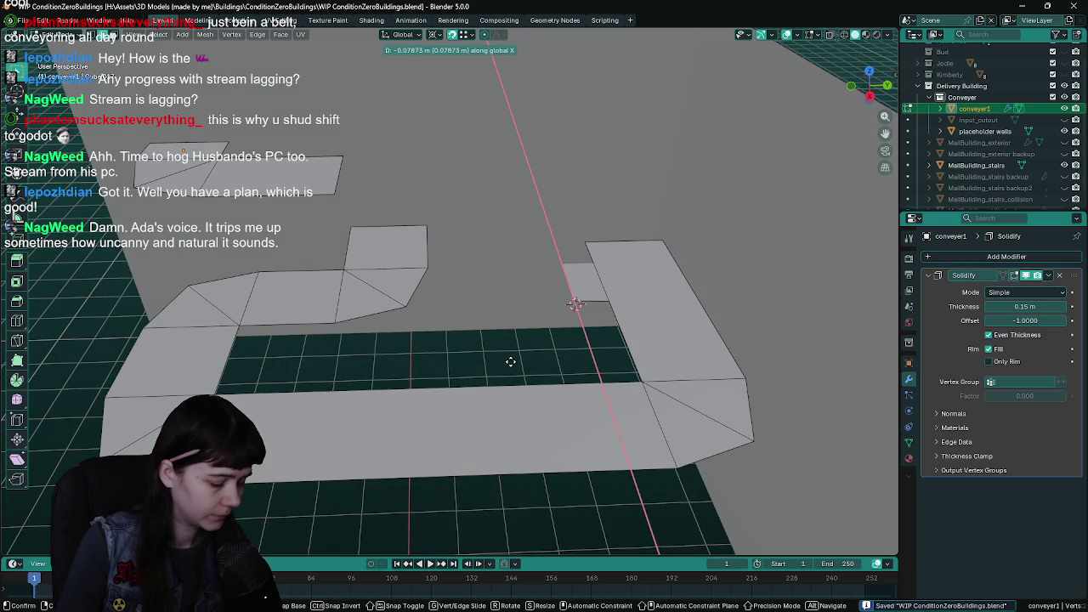
{"action": "key", "text": "y"}
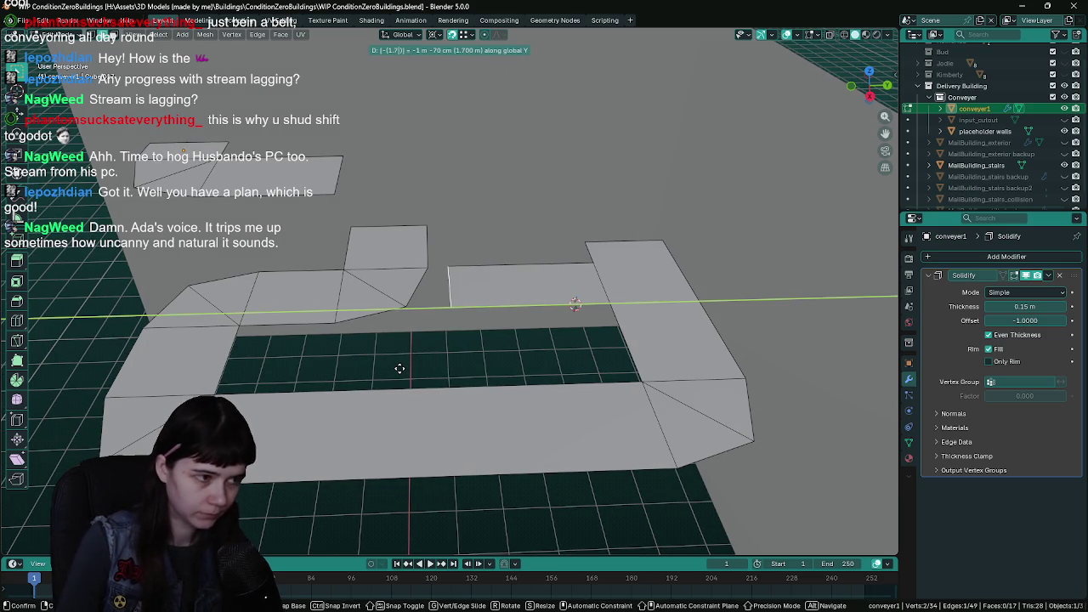
{"action": "key", "text": "Return"}
{"action": "key", "text": "ctrl+s"}
{"action": "mouse_move", "coordinate": [399, 368]}
{"action": "left_mouse_down"}
{"action": "mouse_move", "coordinate": [452, 316]}
{"action": "mouse_move", "coordinate": [447, 391]}
{"action": "mouse_move", "coordinate": [467, 338]}
{"action": "mouse_move", "coordinate": [451, 322]}
{"action": "left_mouse_up"}
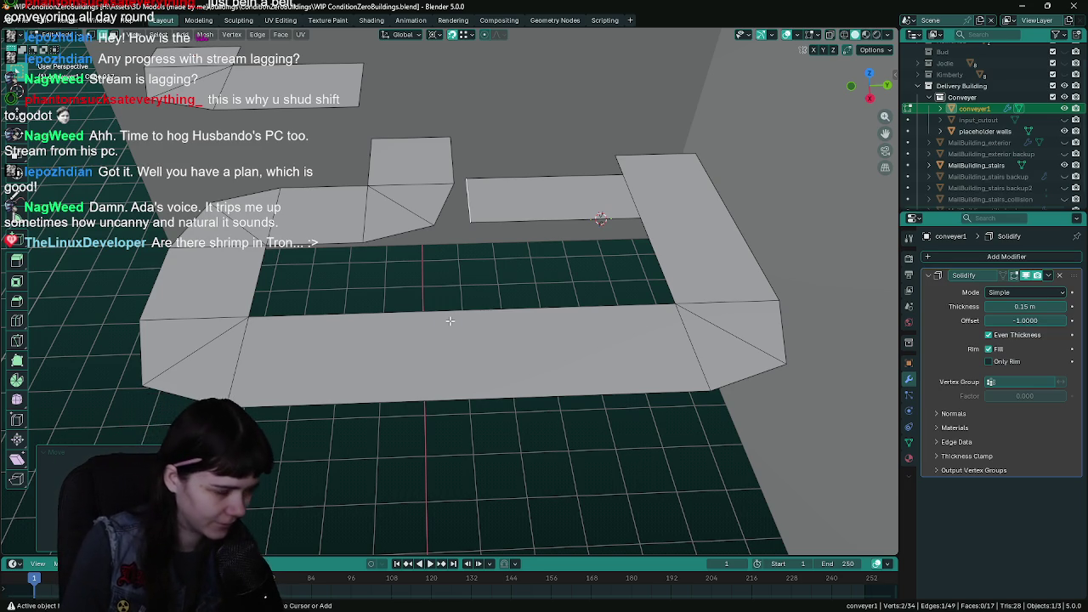
{"action": "key", "text": "ctrl+s"}
{"action": "scroll", "coordinate": [408, 236], "scroll_direction": "down", "scroll_amount": 3}
{"action": "scroll", "coordinate": [469, 287], "scroll_direction": "up", "scroll_amount": 3}
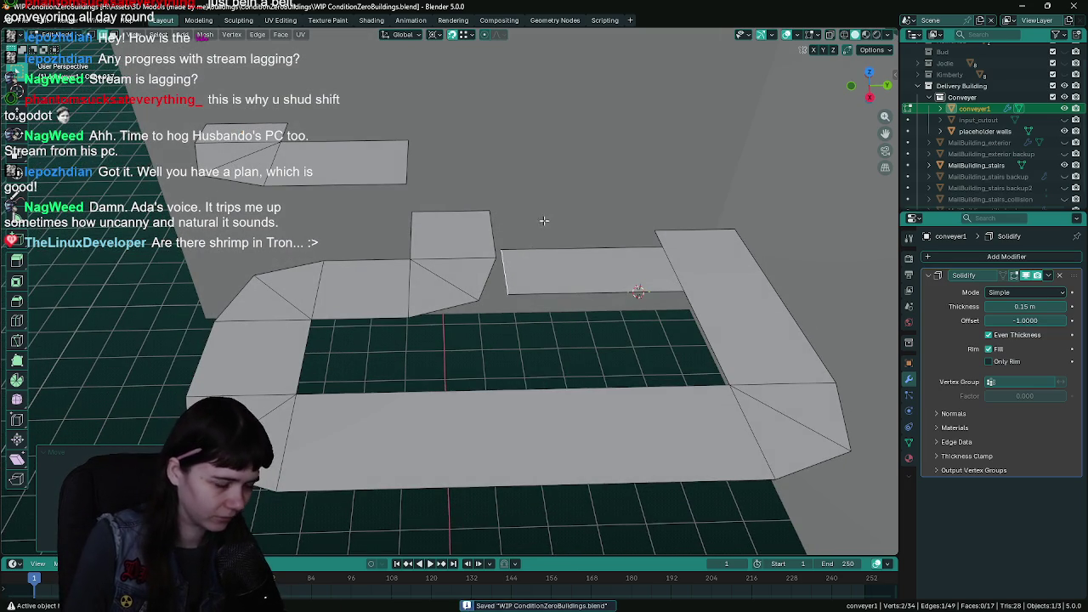
{"action": "key", "text": "g"}
{"action": "key", "text": "z"}
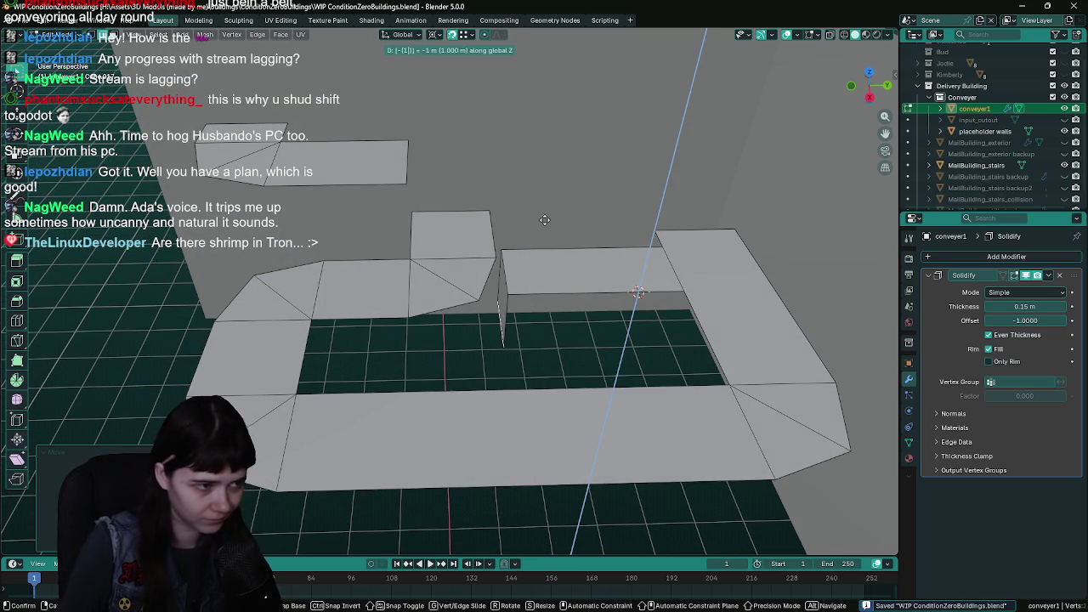
{"action": "key", "text": "Return"}
- Rename the conveyer1 object to conveyer in the Outliner and save
{"action": "double_click", "coordinate": [998, 111]}
{"action": "scroll", "coordinate": [999, 120], "scroll_direction": "up", "scroll_amount": 1}
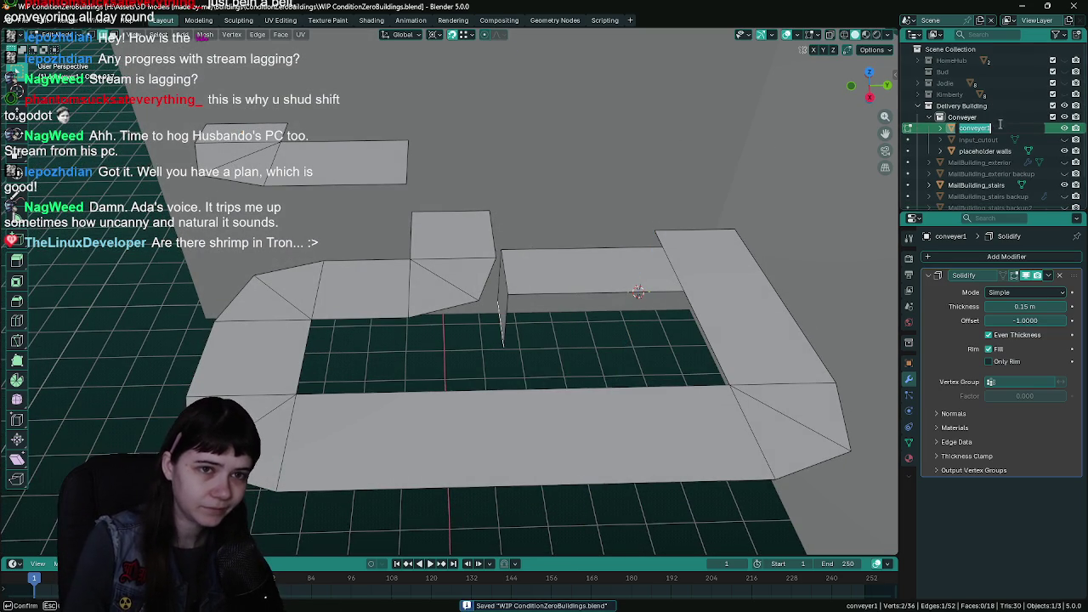
{"action": "key", "text": "BackSpace"}
{"action": "key", "text": "Return"}
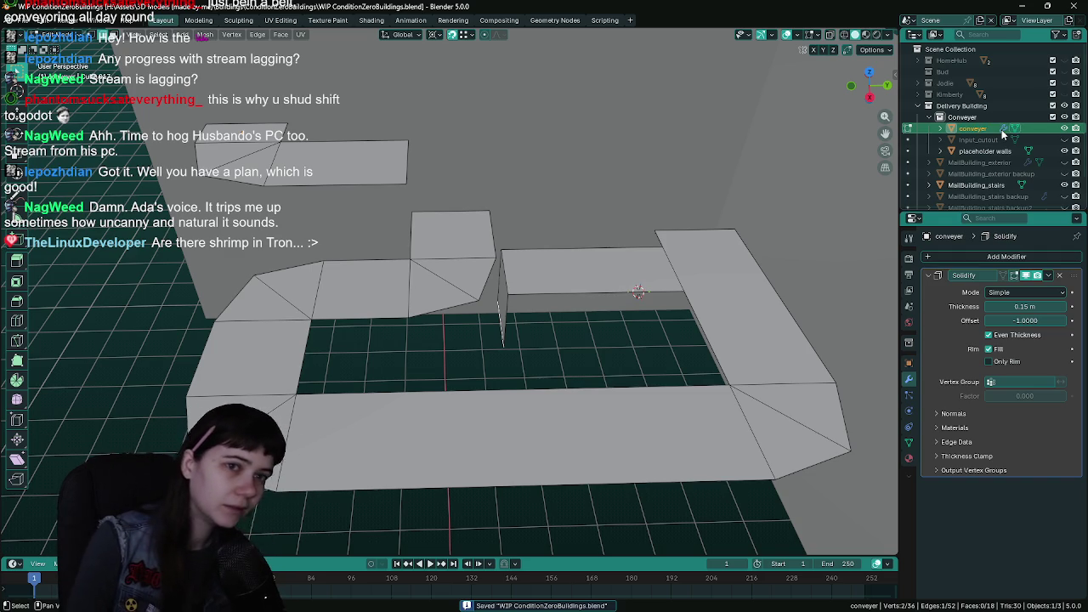
{"action": "mouse_move", "coordinate": [554, 325]}
{"action": "left_mouse_down"}
{"action": "mouse_move", "coordinate": [508, 269]}
{"action": "mouse_move", "coordinate": [544, 281]}
{"action": "mouse_move", "coordinate": [578, 273]}
{"action": "left_mouse_up"}
{"action": "key", "text": "ctrl+s"}
{"action": "double_click", "coordinate": [974, 128]}
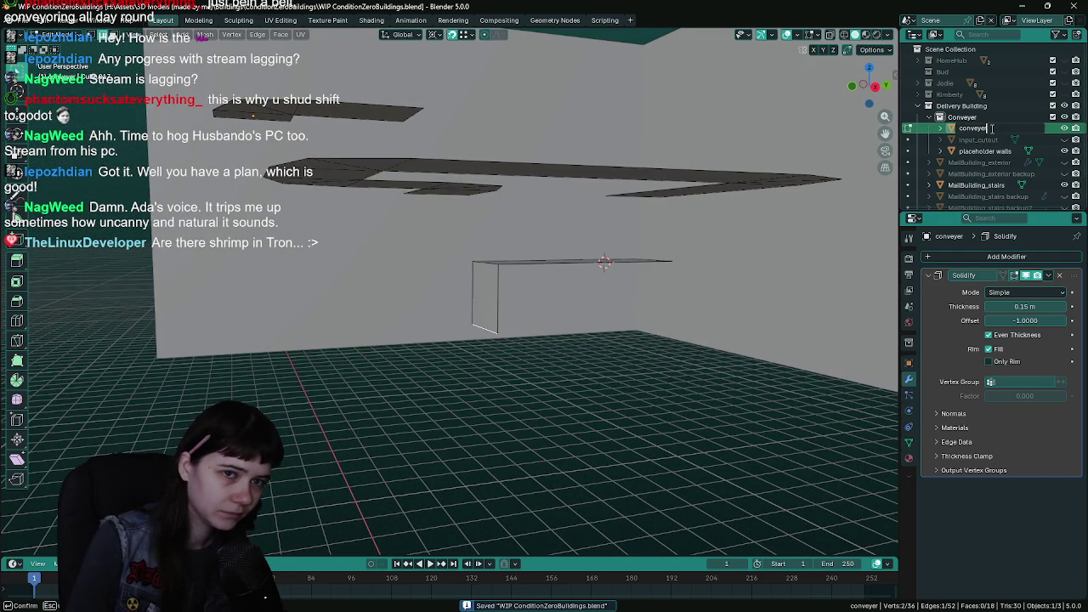
{"action": "type", "text": "_c"}
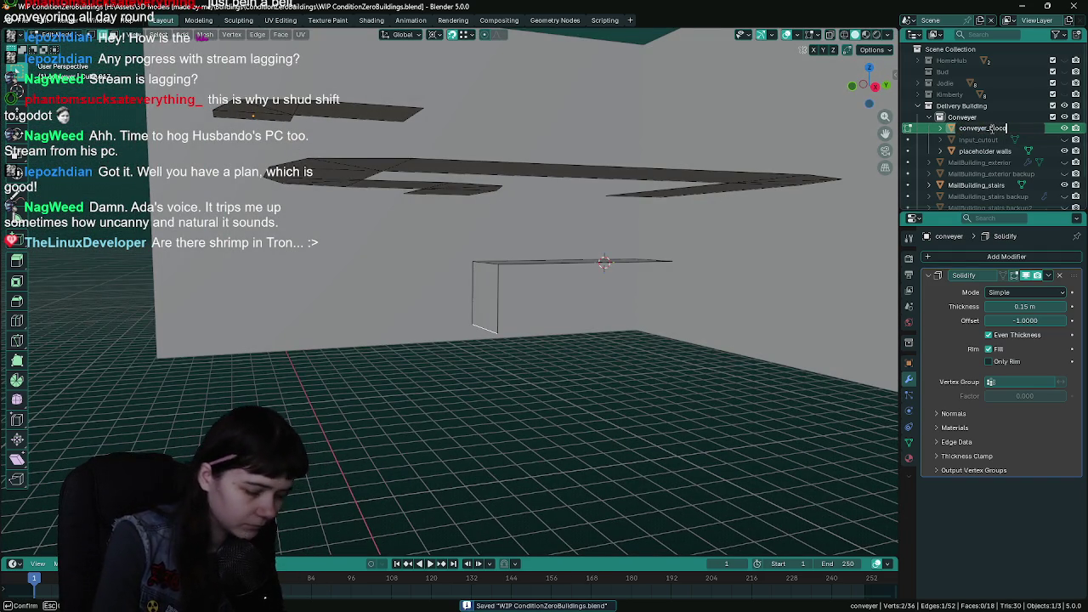
{"action": "key", "text": "BackSpace"}
{"action": "key", "text": "BackSpace"}
{"action": "key", "text": "BackSpace"}
{"action": "key", "text": "Return"}
{"action": "mouse_move", "coordinate": [646, 294]}
{"action": "left_mouse_down"}
{"action": "mouse_move", "coordinate": [693, 299]}
{"action": "mouse_move", "coordinate": [587, 301]}
{"action": "mouse_move", "coordinate": [539, 335]}
{"action": "mouse_move", "coordinate": [535, 301]}
{"action": "mouse_move", "coordinate": [537, 315]}
{"action": "left_mouse_up"}
{"action": "key", "text": "ctrl+s"}
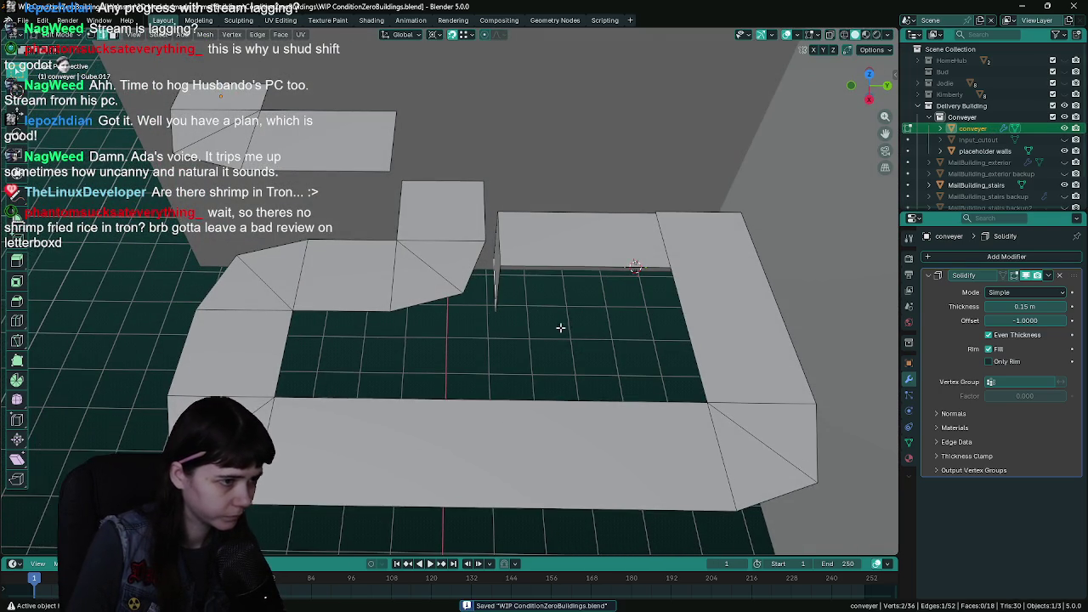
- Snap the 3D cursor to a bottom wall vertex, then duplicate the wall face and rotate it about 90° around Z
{"action": "scroll", "coordinate": [562, 321], "scroll_direction": "up", "scroll_amount": 4}
{"action": "scroll", "coordinate": [552, 318], "scroll_direction": "up", "scroll_amount": 4}
{"action": "left_click_drag", "start_coordinate": [535, 336], "coordinate": [522, 348]}
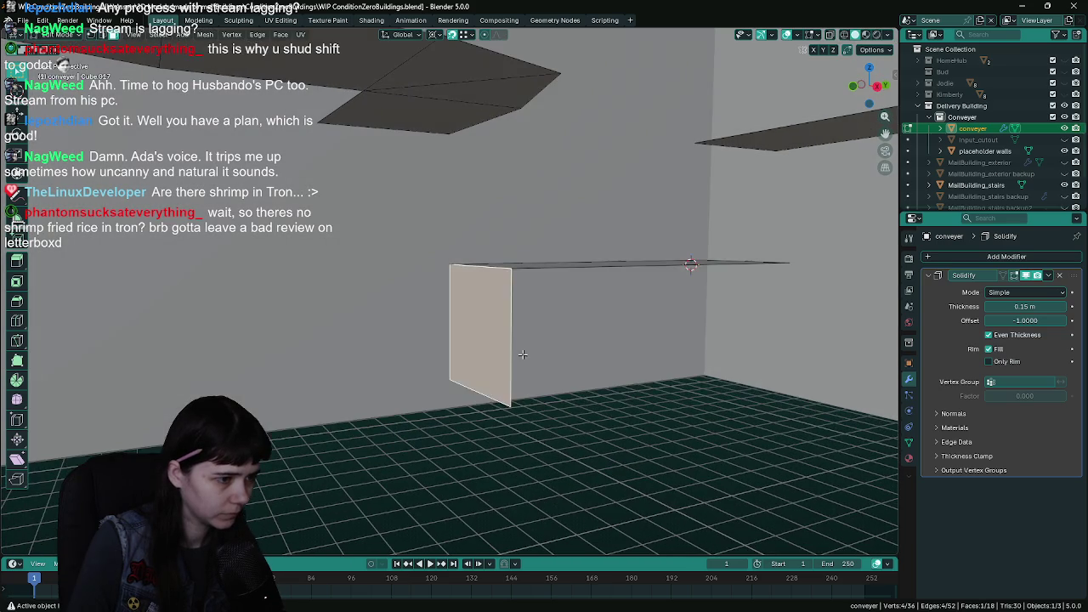
{"action": "left_click", "coordinate": [495, 377]}
{"action": "left_click", "coordinate": [205, 34]}
{"action": "mouse_move", "coordinate": [255, 68]}
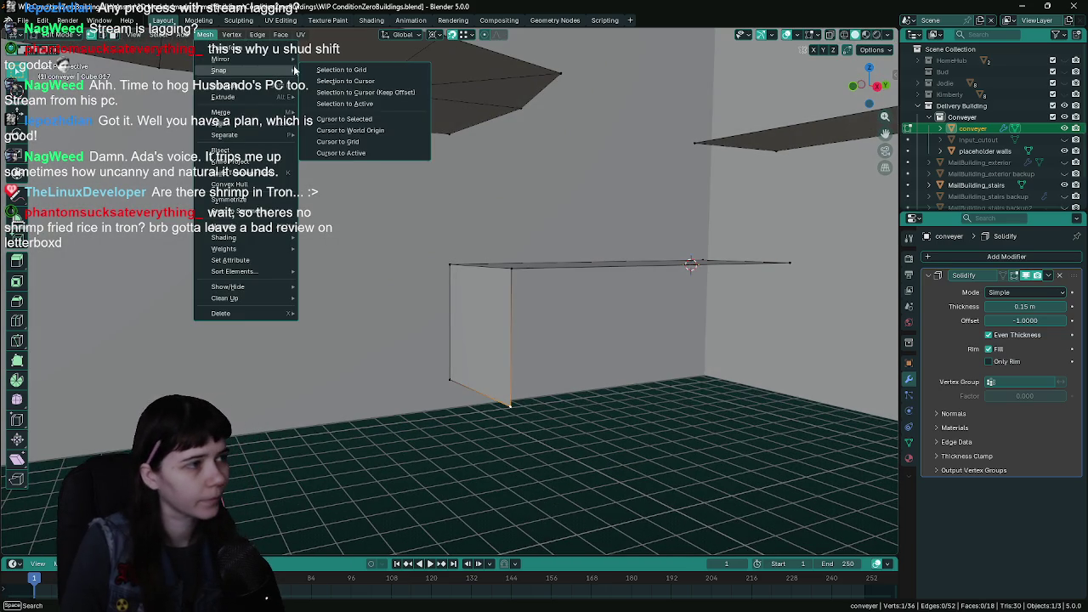
{"action": "left_click", "coordinate": [340, 115]}
{"action": "key", "text": "f"}
{"action": "key", "text": "ctrl+s"}
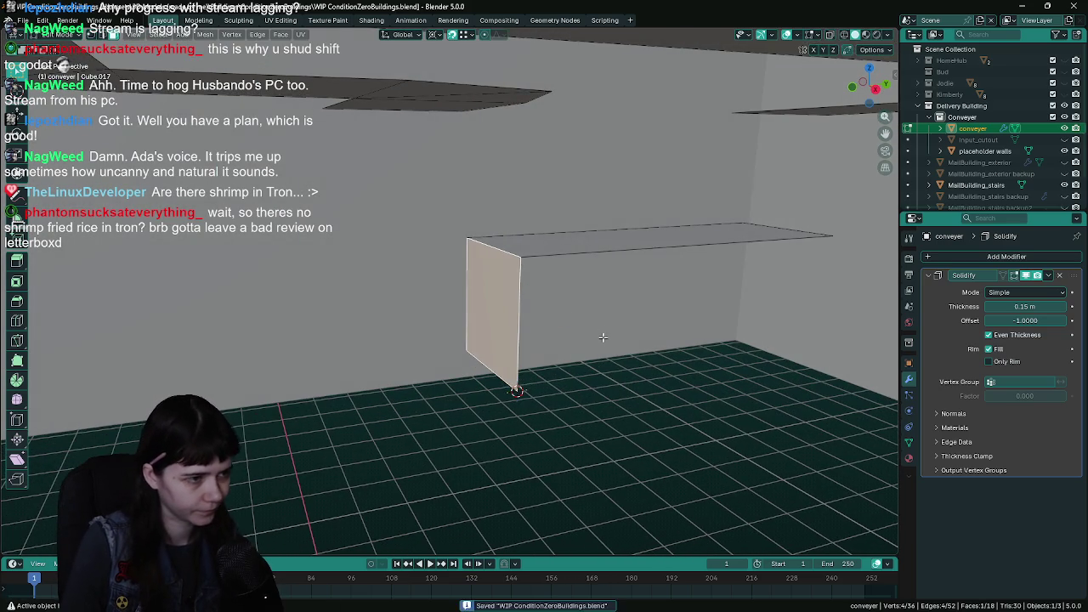
{"action": "key", "text": "r"}
{"action": "key", "text": "z"}
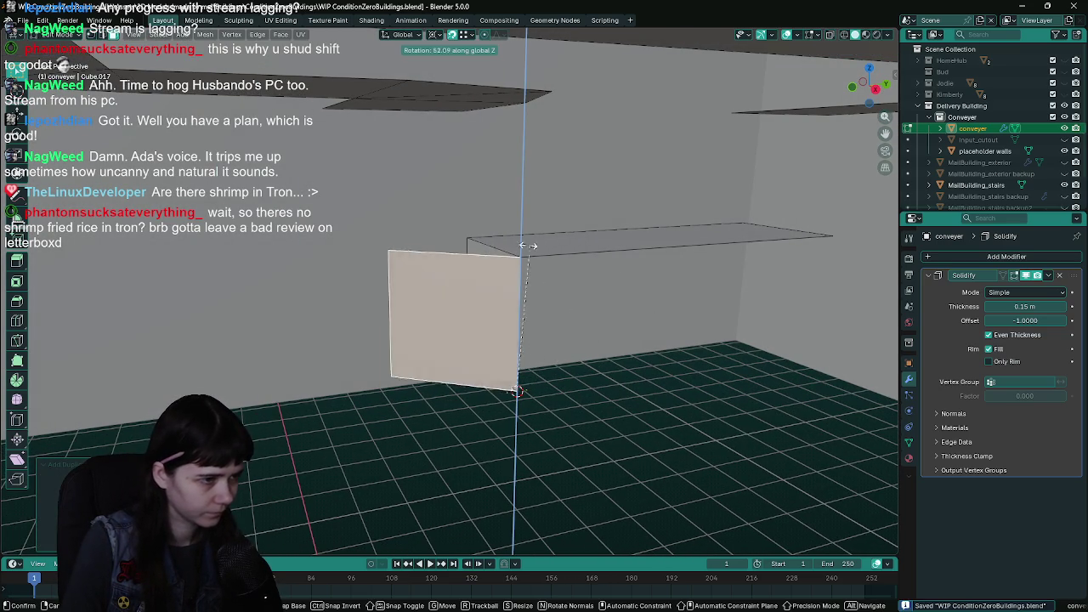
{"action": "left_click", "coordinate": [438, 261]}
{"action": "mouse_move", "coordinate": [438, 262]}
{"action": "left_mouse_down"}
{"action": "mouse_move", "coordinate": [472, 304]}
{"action": "mouse_move", "coordinate": [359, 294]}
{"action": "left_mouse_up"}
- Delete the corner geometry and the vertices of the stray upright face
{"action": "left_click", "coordinate": [382, 252]}
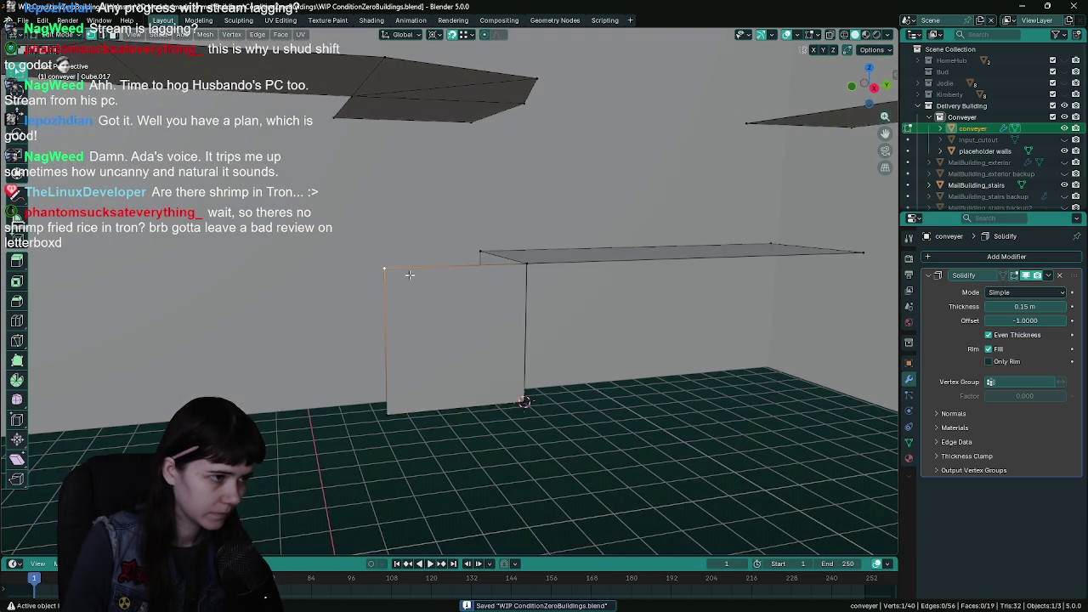
{"action": "left_click_drag", "start_coordinate": [382, 252], "coordinate": [484, 278]}
{"action": "left_click_drag", "start_coordinate": [545, 262], "coordinate": [502, 281]}
{"action": "key", "text": "x"}
{"action": "left_click", "coordinate": [499, 281]}
{"action": "left_click_drag", "start_coordinate": [561, 300], "coordinate": [533, 276]}
{"action": "left_click", "coordinate": [539, 256]}
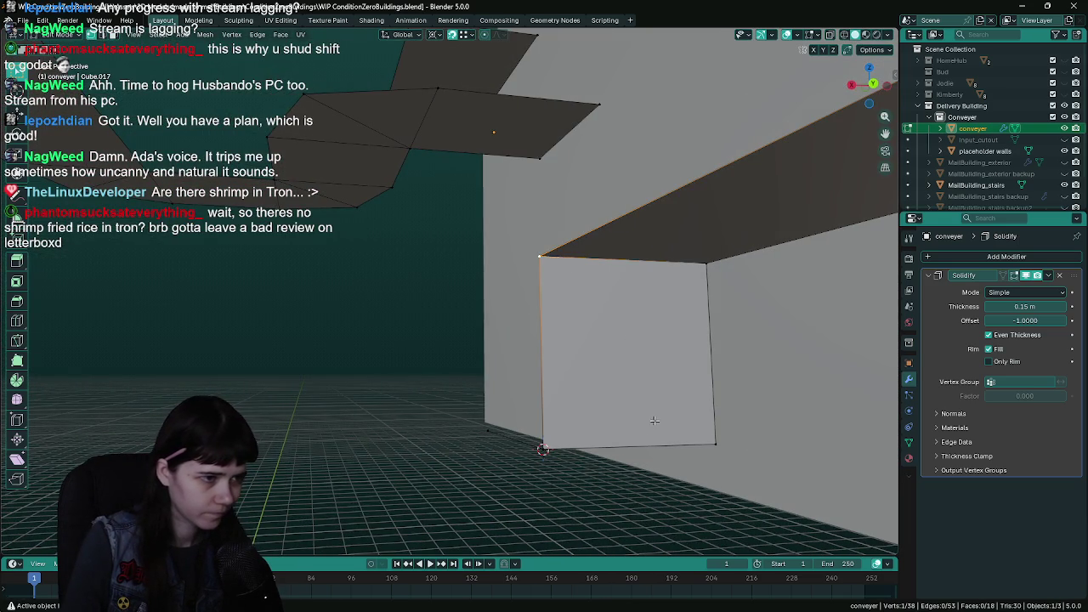
{"action": "left_click", "coordinate": [728, 448]}
{"action": "left_click", "coordinate": [554, 446], "text": "shift"}
{"action": "left_click_drag", "start_coordinate": [554, 446], "coordinate": [579, 442]}
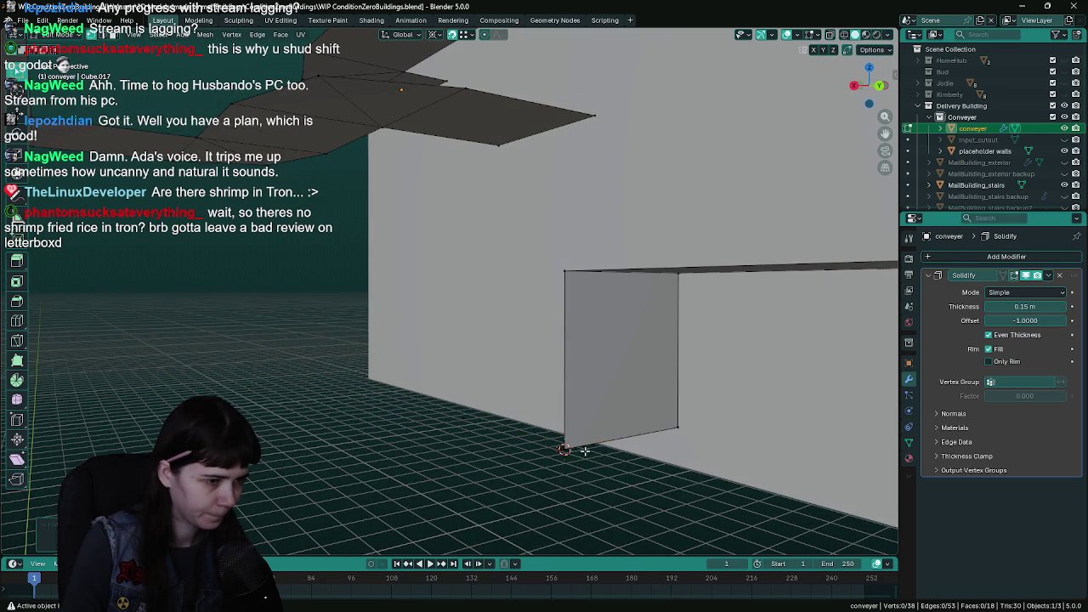
{"action": "key", "text": "x"}
{"action": "left_click", "coordinate": [567, 415]}
{"action": "mouse_move", "coordinate": [567, 416]}
{"action": "left_mouse_down"}
{"action": "mouse_move", "coordinate": [557, 436]}
{"action": "mouse_move", "coordinate": [476, 408]}
{"action": "mouse_move", "coordinate": [445, 383]}
{"action": "left_mouse_up"}
- Extrude a new flat face from a floor edge into the conveyer's gap
{"action": "mouse_move", "coordinate": [586, 414]}
{"action": "left_mouse_down"}
{"action": "mouse_move", "coordinate": [578, 443]}
{"action": "mouse_move", "coordinate": [482, 337]}
{"action": "left_mouse_up"}
{"action": "key", "text": "ctrl+s"}
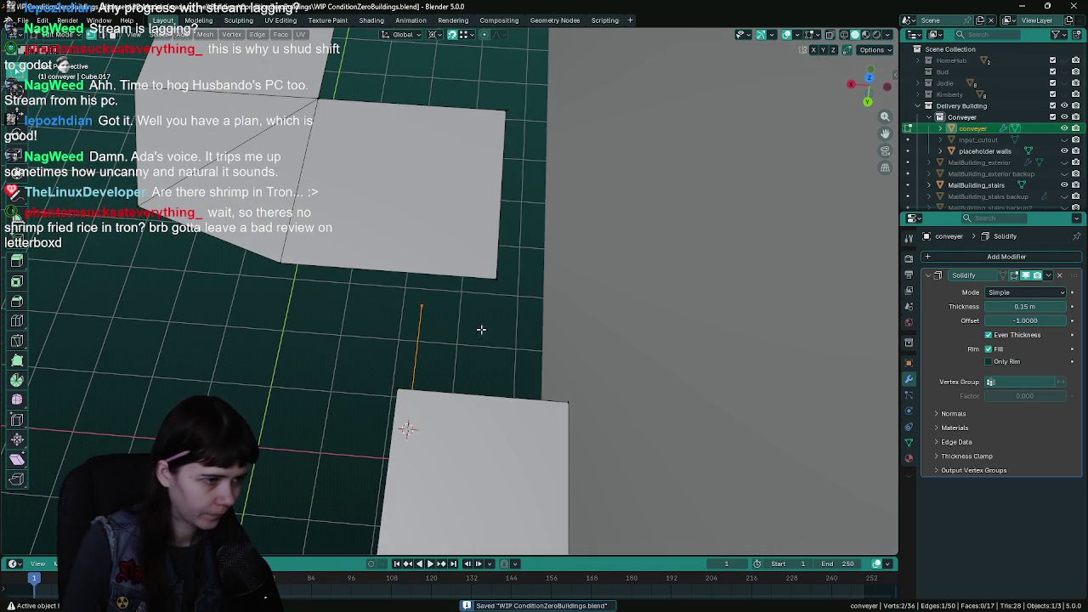
{"action": "key", "text": "e"}
{"action": "left_click", "coordinate": [567, 403]}
{"action": "mouse_move", "coordinate": [451, 371]}
{"action": "left_mouse_down"}
{"action": "mouse_move", "coordinate": [610, 318]}
{"action": "mouse_move", "coordinate": [549, 341]}
{"action": "mouse_move", "coordinate": [553, 290]}
{"action": "left_mouse_up"}
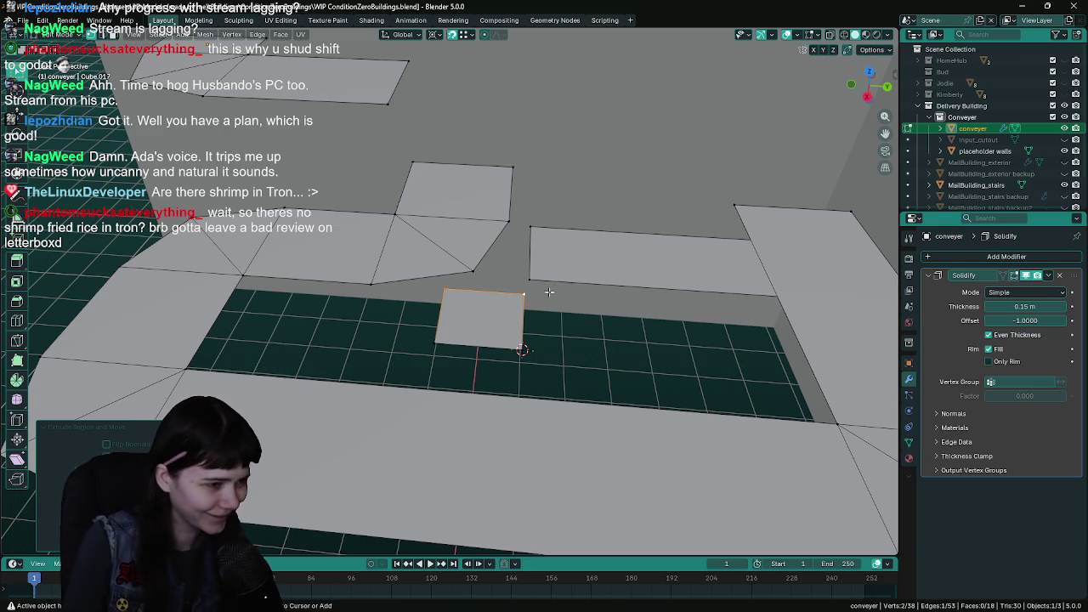
- Move the extruded face 3 m along X and save the blend file
{"action": "key", "text": "ctrl+s"}
{"action": "left_click_drag", "start_coordinate": [550, 290], "coordinate": [464, 326]}
{"action": "scroll", "coordinate": [497, 374], "scroll_direction": "down", "scroll_amount": 4}
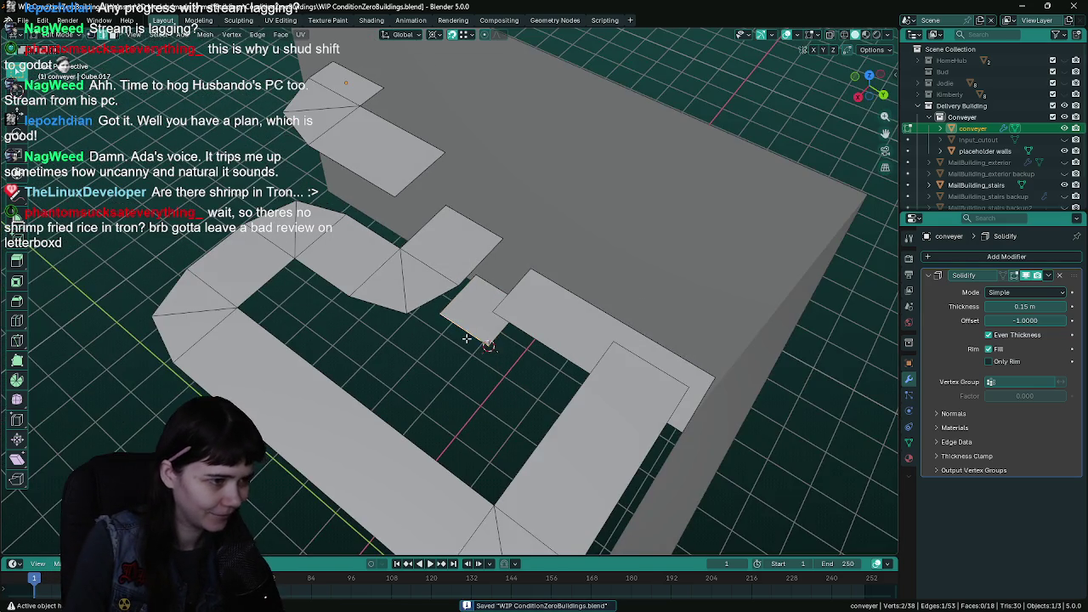
{"action": "scroll", "coordinate": [467, 339], "scroll_direction": "down", "scroll_amount": 4}
{"action": "mouse_move", "coordinate": [515, 360]}
{"action": "left_mouse_down"}
{"action": "mouse_move", "coordinate": [609, 318]}
{"action": "mouse_move", "coordinate": [519, 305]}
{"action": "mouse_move", "coordinate": [627, 260]}
{"action": "mouse_move", "coordinate": [614, 270]}
{"action": "left_mouse_up"}
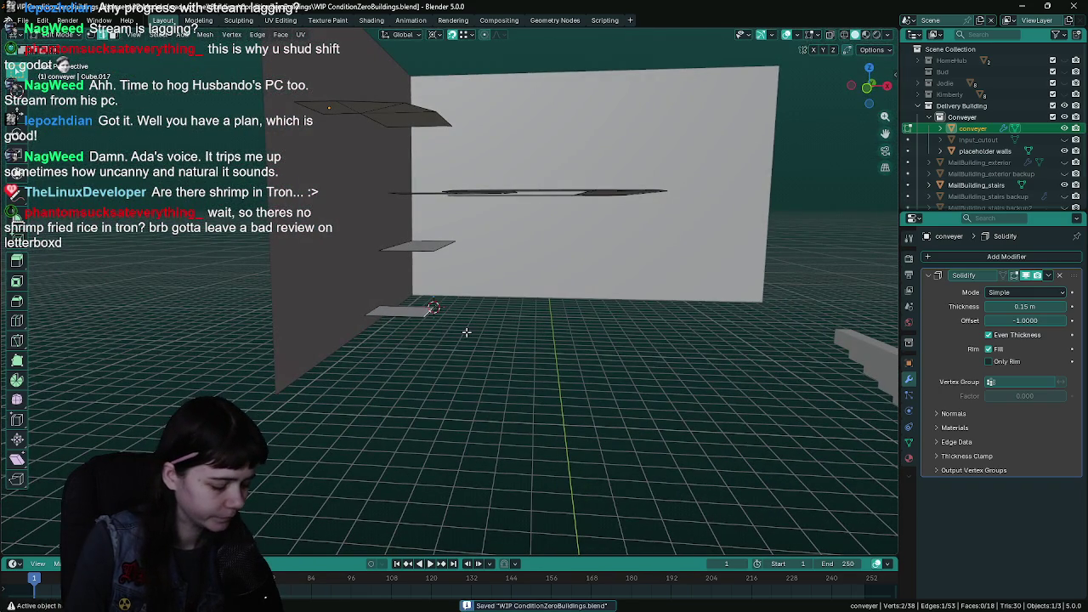
{"action": "key", "text": "g"}
{"action": "key", "text": "Escape"}
{"action": "key", "text": "g"}
{"action": "key", "text": "x"}
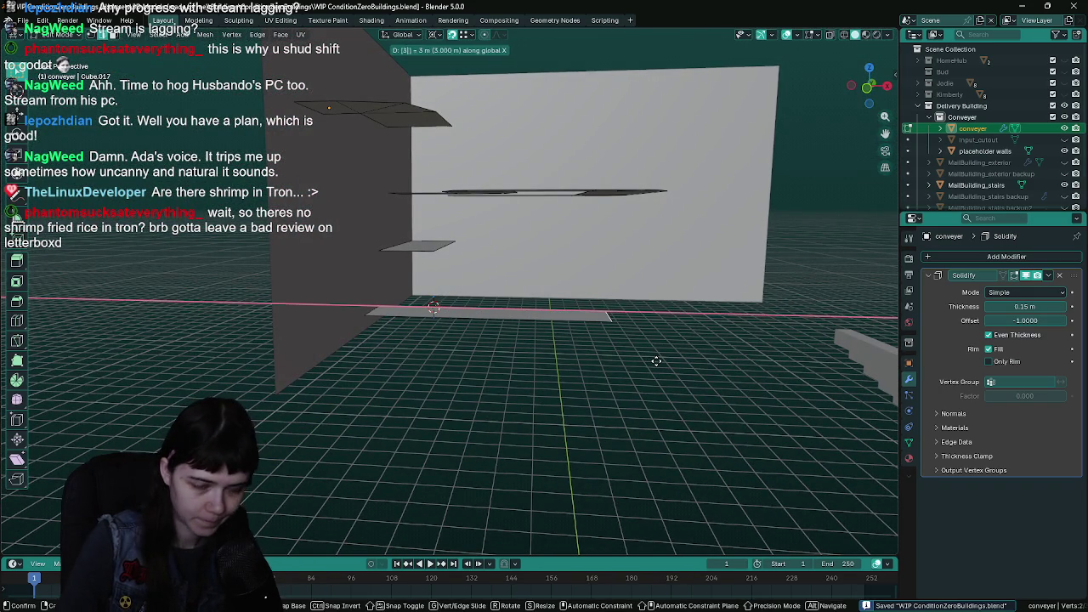
{"action": "key", "text": "Return"}
{"action": "mouse_move", "coordinate": [655, 359]}
{"action": "left_mouse_down"}
{"action": "mouse_move", "coordinate": [655, 388]}
{"action": "mouse_move", "coordinate": [556, 394]}
{"action": "mouse_move", "coordinate": [641, 384]}
{"action": "mouse_move", "coordinate": [605, 375]}
{"action": "mouse_move", "coordinate": [634, 369]}
{"action": "mouse_move", "coordinate": [591, 363]}
{"action": "mouse_move", "coordinate": [521, 398]}
{"action": "mouse_move", "coordinate": [544, 418]}
{"action": "mouse_move", "coordinate": [566, 340]}
{"action": "mouse_move", "coordinate": [595, 374]}
{"action": "mouse_move", "coordinate": [480, 325]}
{"action": "left_mouse_up"}
{"action": "key", "text": "ctrl+s"}
- Select all conveyer geometry and merge by distance, removing 2 duplicate vertices
{"action": "key", "text": "Tab"}
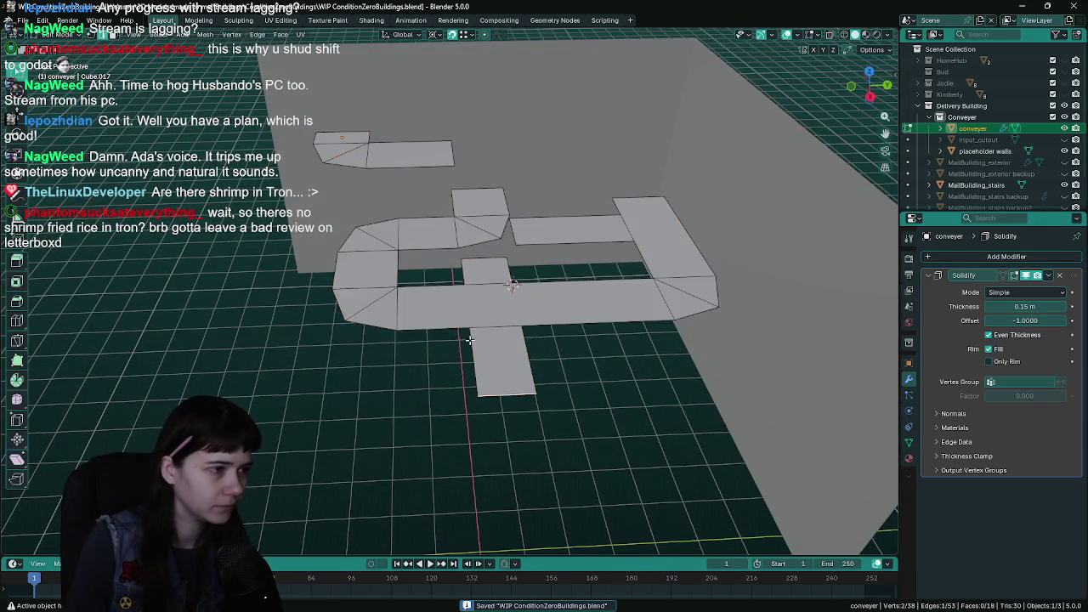
{"action": "key", "text": "F3"}
{"action": "type", "text": "merge"}
{"action": "left_click", "coordinate": [507, 375]}
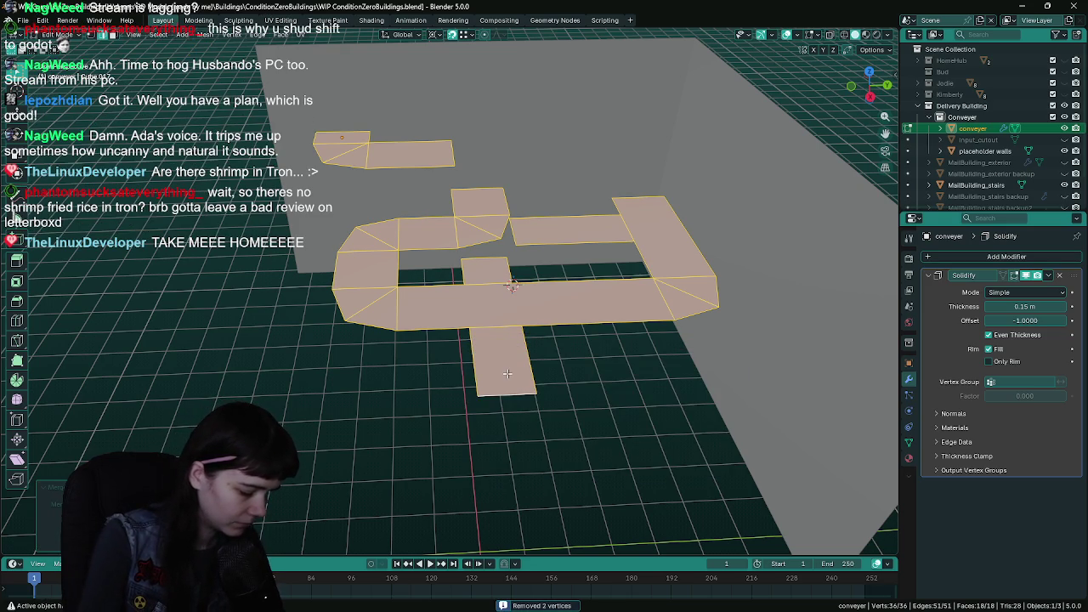
- Delete loose edges from the conveyer mesh, leave Edit Mode and save
{"action": "key", "text": "F3"}
{"action": "type", "text": "loose"}
{"action": "key", "text": "Return"}
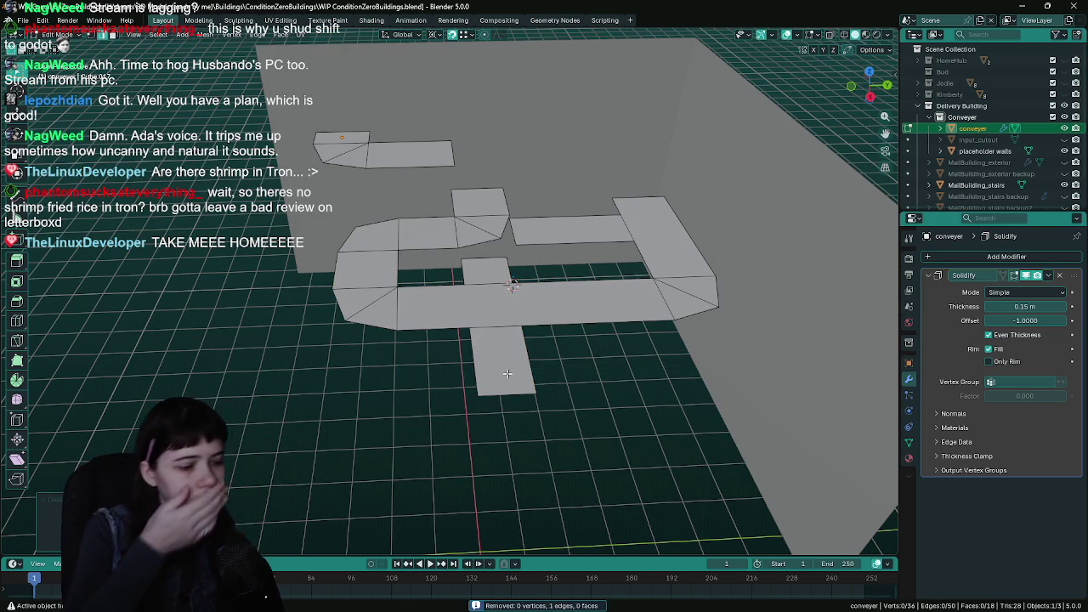
{"action": "key", "text": "Tab"}
{"action": "key", "text": "ctrl+s"}
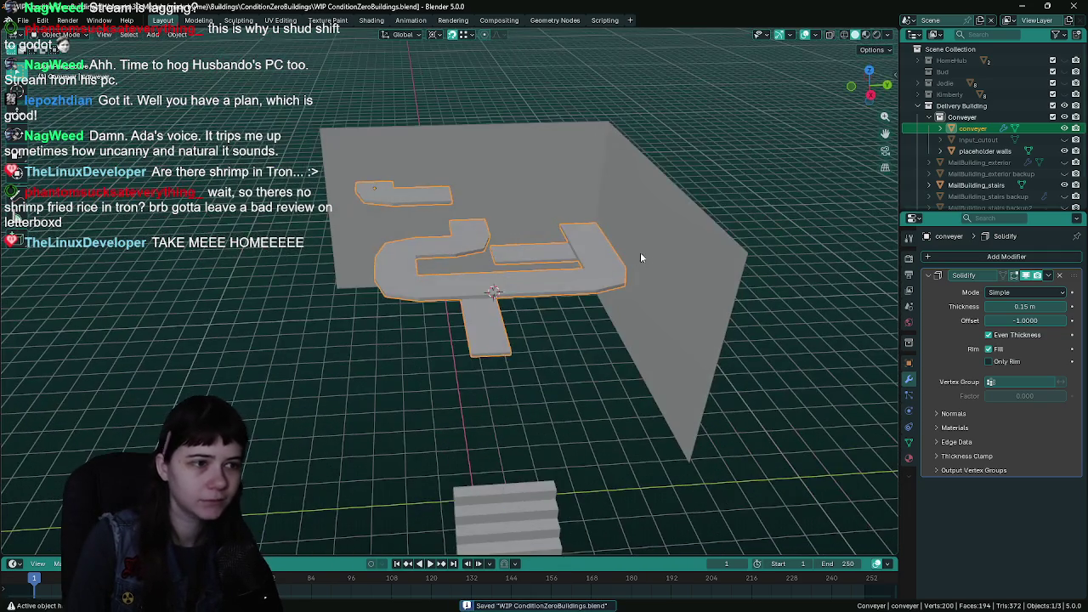
- Hide the placeholder walls and view the conveyer from a steeper top-down angle
{"action": "left_click", "coordinate": [642, 253]}
{"action": "key", "text": "h"}
{"action": "left_click", "coordinate": [590, 265]}
{"action": "scroll", "coordinate": [590, 265], "scroll_direction": "up", "scroll_amount": 3}
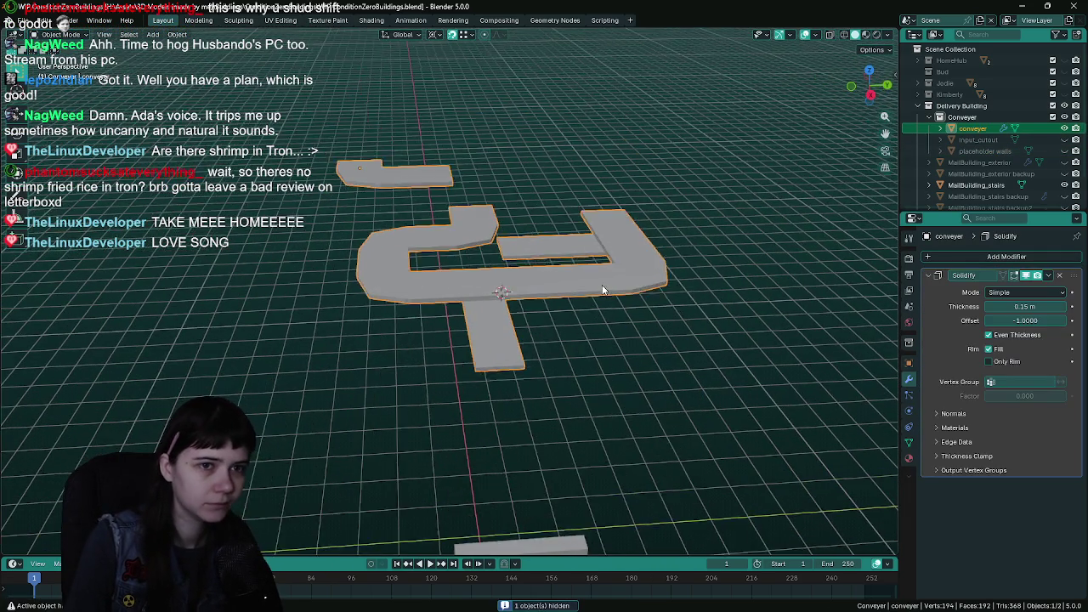
{"action": "left_click_drag", "start_coordinate": [556, 244], "coordinate": [553, 289]}
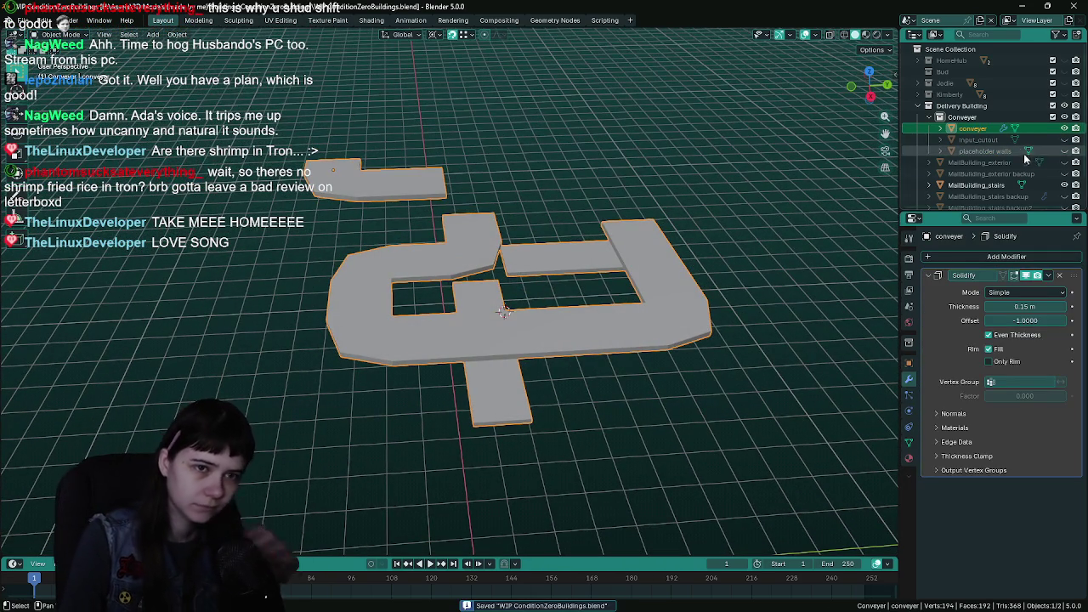
- Show and frame MailBuilding_exterior, hide input_cutout, and save the blend file
{"action": "left_click", "coordinate": [1064, 161]}
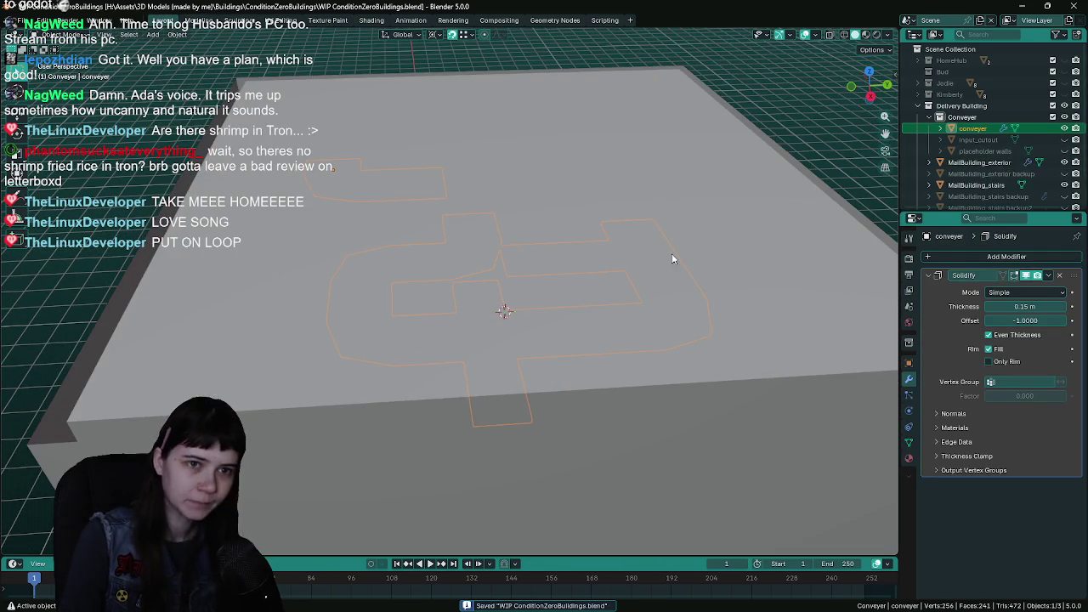
{"action": "left_click", "coordinate": [590, 268]}
{"action": "key", "text": "KP_Decimal"}
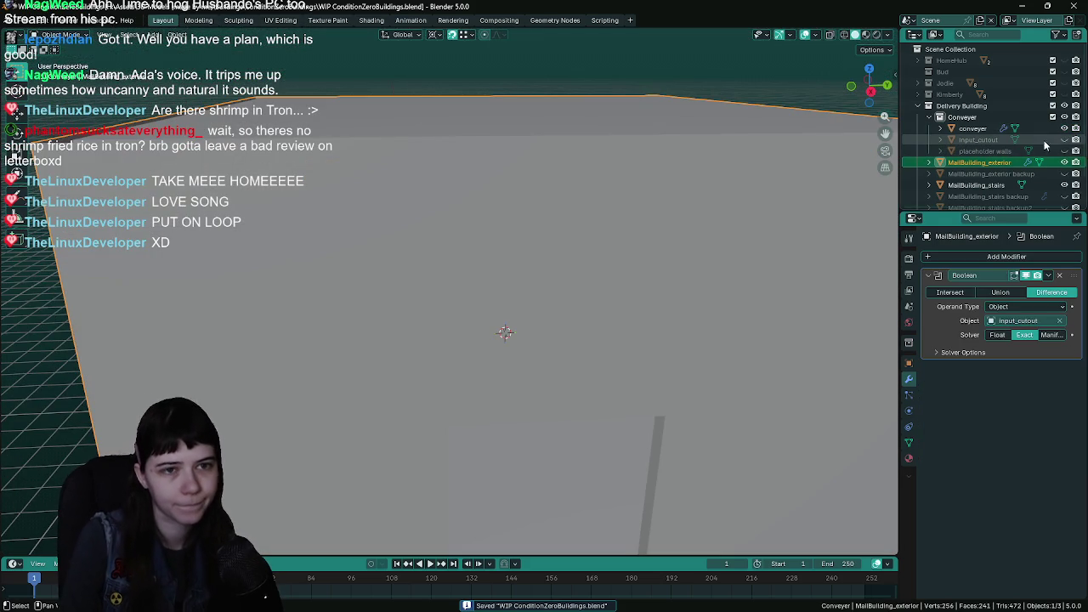
{"action": "mouse_move", "coordinate": [561, 304]}
{"action": "left_mouse_down"}
{"action": "mouse_move", "coordinate": [532, 324]}
{"action": "mouse_move", "coordinate": [559, 266]}
{"action": "left_mouse_up"}
{"action": "left_click", "coordinate": [1064, 140]}
{"action": "key", "text": "ctrl+s"}
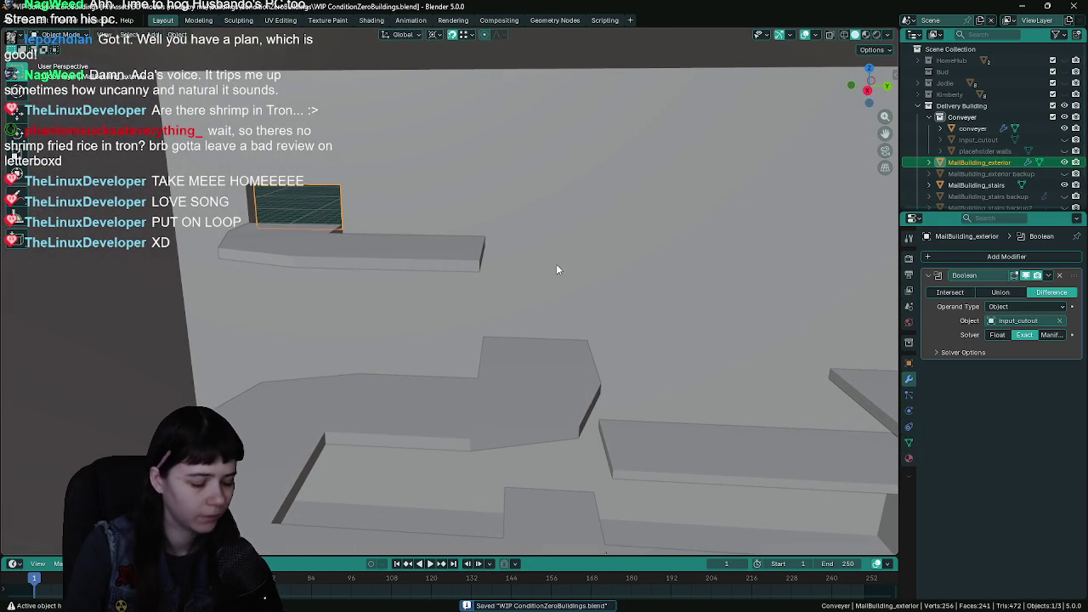
- Start an FBX export and bring up the saved export presets list
{"action": "key", "text": "q"}
{"action": "left_click", "coordinate": [556, 264]}
{"action": "left_click", "coordinate": [756, 115]}
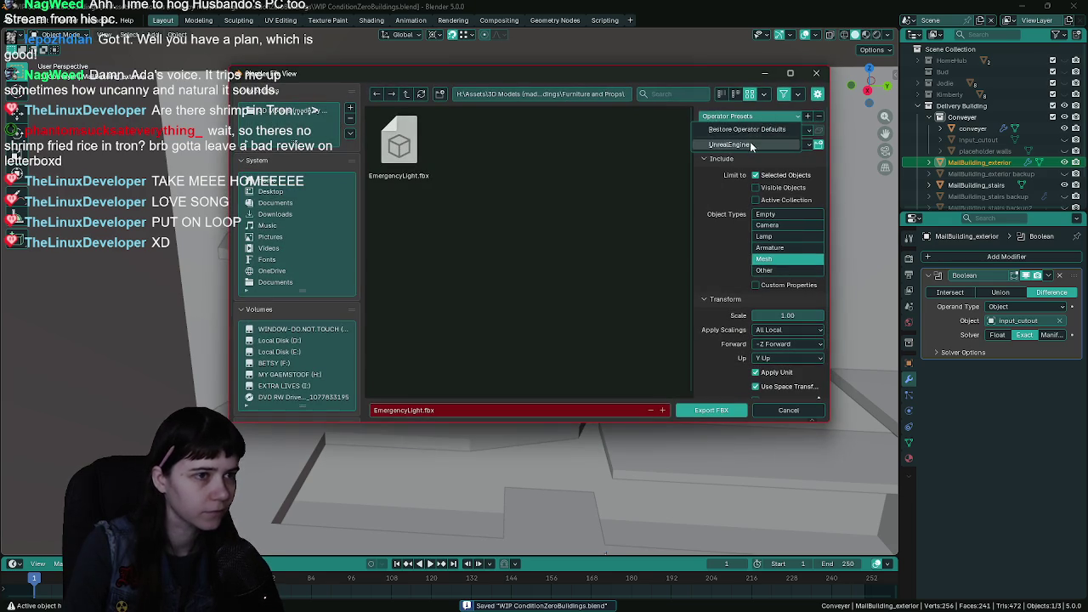
- Export with the UnrealEngine preset over ConditionZeroBuildings/MailBuilding_exterior.fbx, then save the blend file
{"action": "left_click", "coordinate": [731, 145]}
{"action": "left_click", "coordinate": [407, 94]}
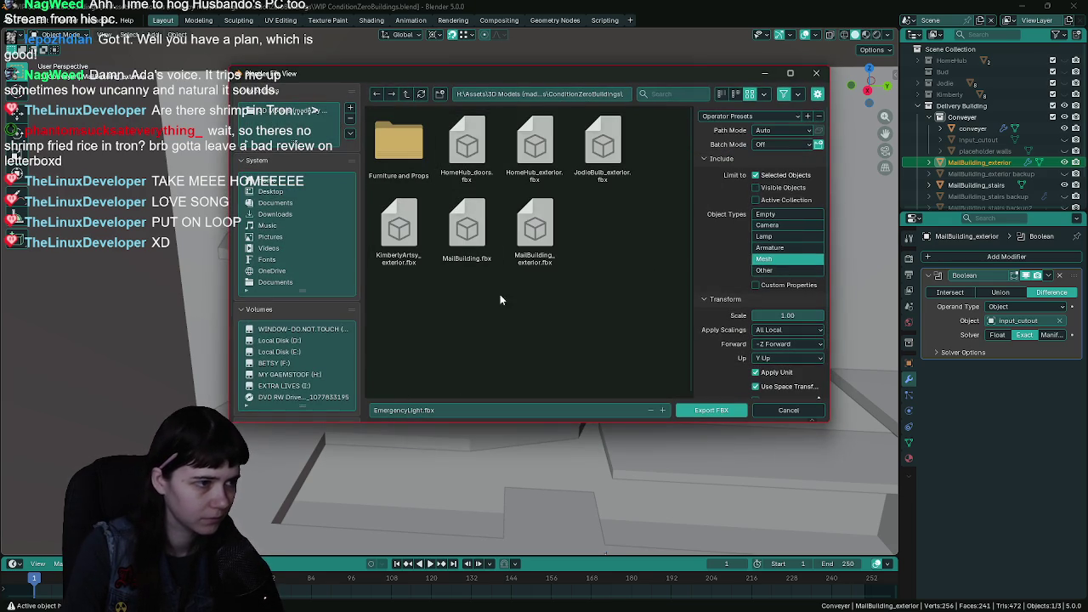
{"action": "left_click", "coordinate": [534, 242]}
{"action": "left_click", "coordinate": [384, 410]}
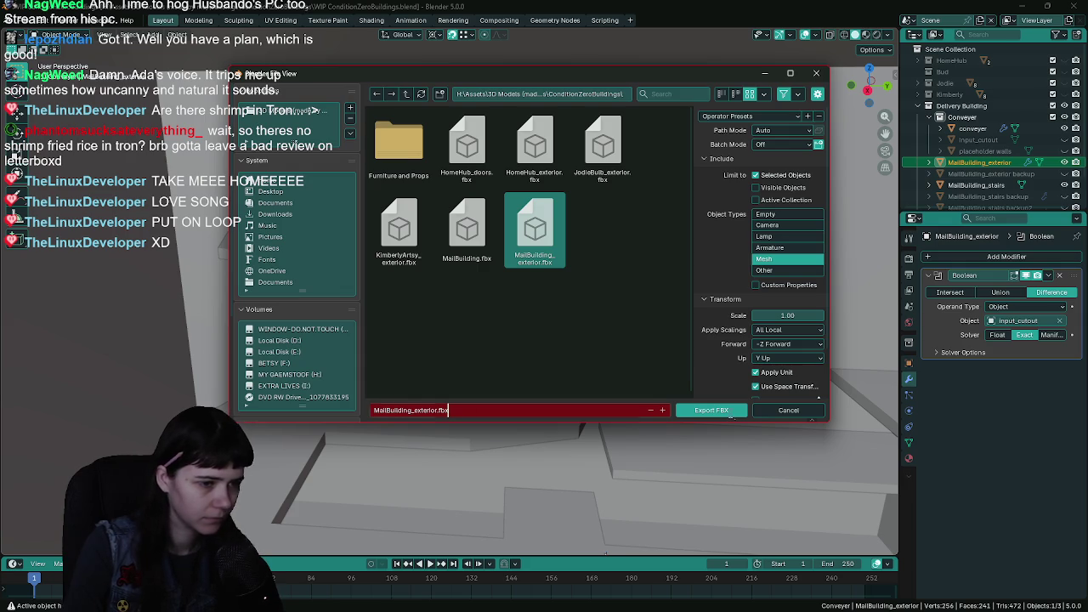
{"action": "left_click", "coordinate": [720, 411]}
{"action": "key", "text": "ctrl+s"}
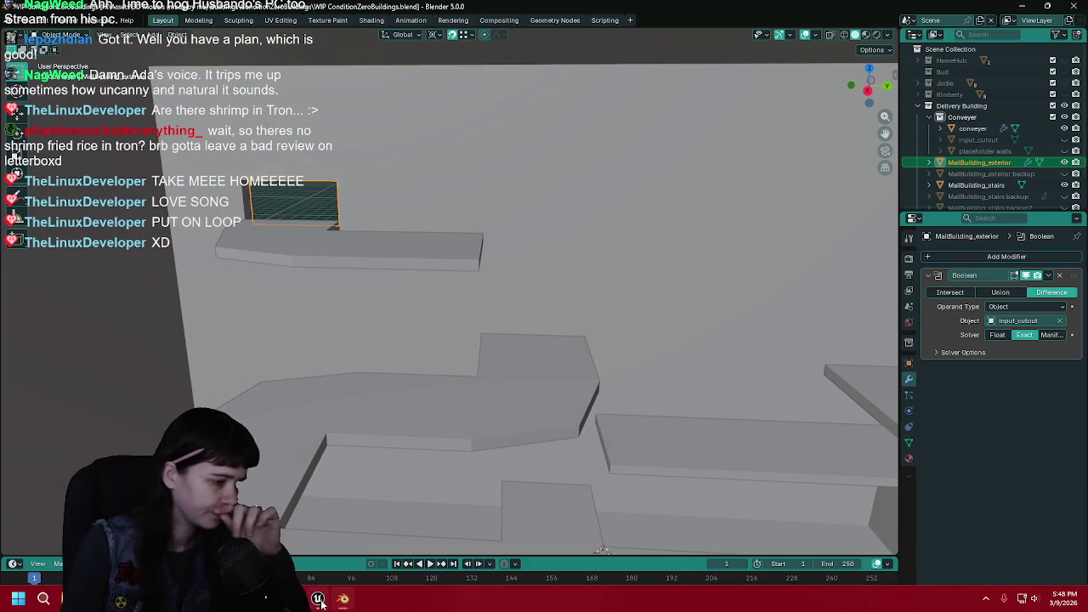
- Reimport the DeliveryBuilding mesh from its updated FBX in Unreal and compile the blueprint
{"action": "left_click", "coordinate": [318, 600]}
{"action": "left_click", "coordinate": [30, 603]}
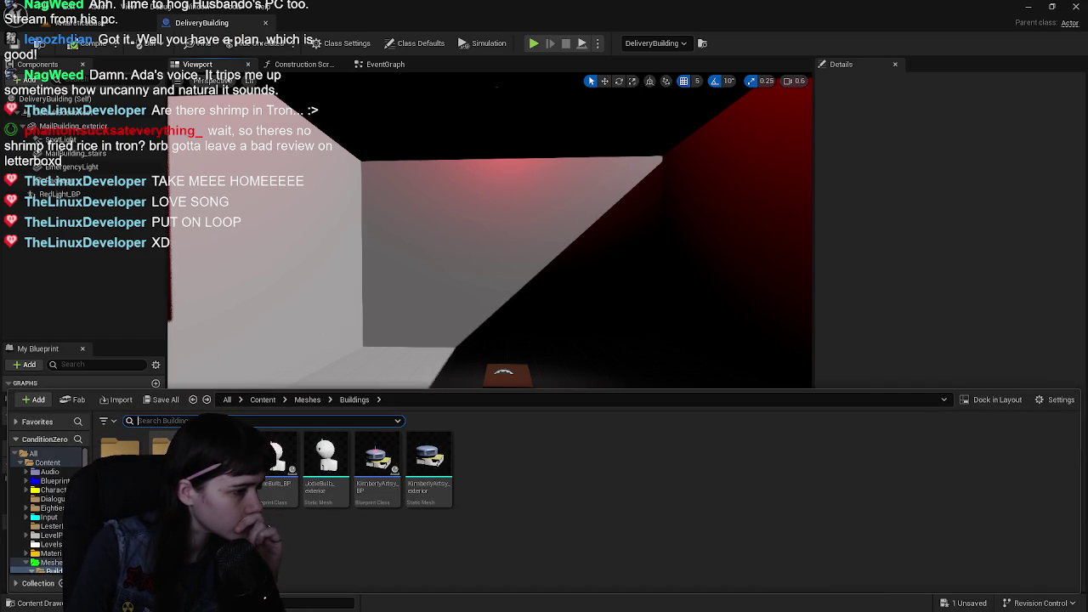
{"action": "double_click", "coordinate": [119, 446]}
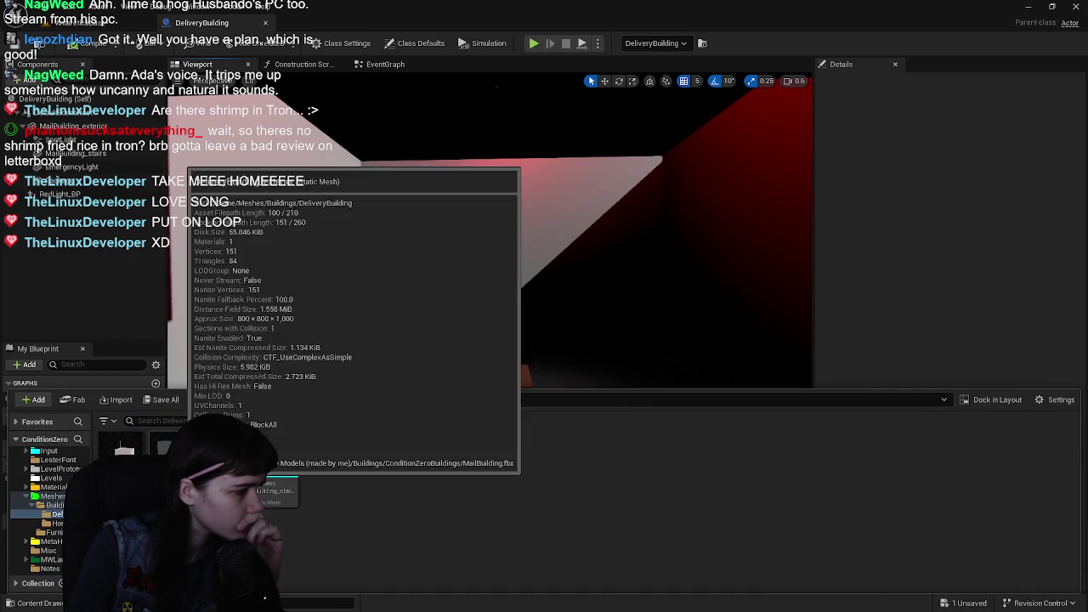
{"action": "right_click", "coordinate": [163, 446]}
{"action": "left_click", "coordinate": [247, 146]}
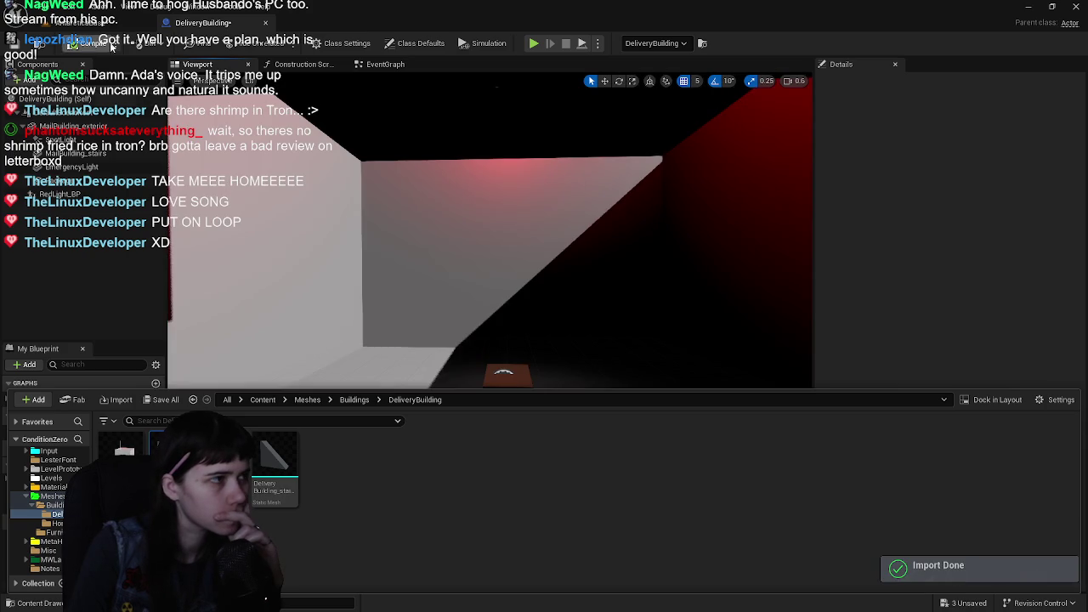
{"action": "left_click", "coordinate": [111, 47]}
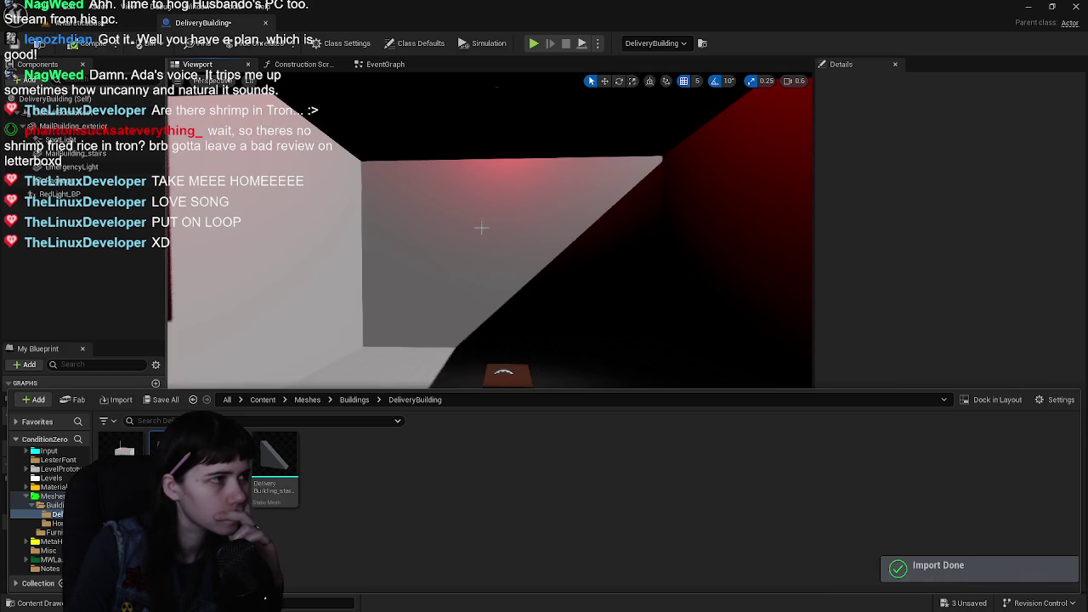
- Look around the updated building in the Unreal viewport, then return to Blender
{"action": "mouse_move", "coordinate": [489, 281]}
{"action": "left_mouse_down"}
{"action": "mouse_move", "coordinate": [442, 288]}
{"action": "mouse_move", "coordinate": [374, 271]}
{"action": "left_mouse_up"}
{"action": "key", "text": "ctrl+space"}
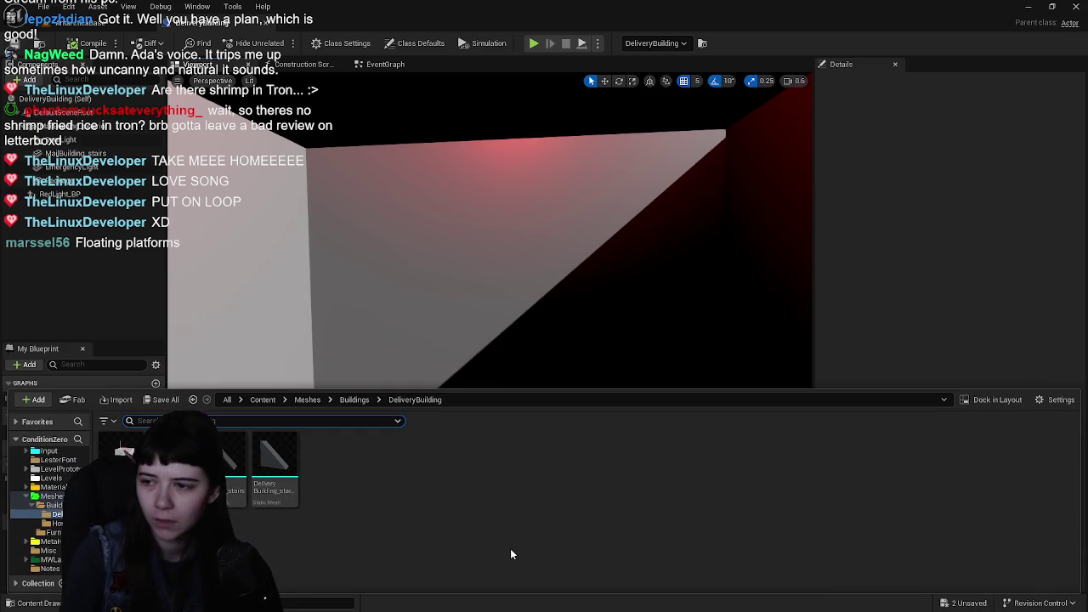
{"action": "left_click", "coordinate": [705, 503]}
{"action": "key", "text": "F7"}
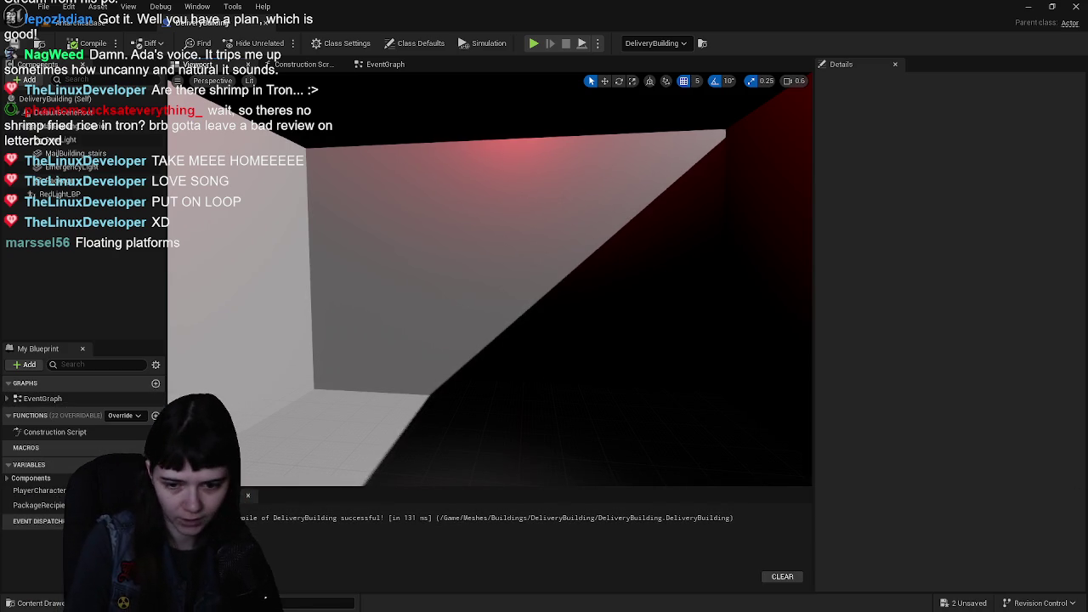
{"action": "key", "text": "alt+Tab"}
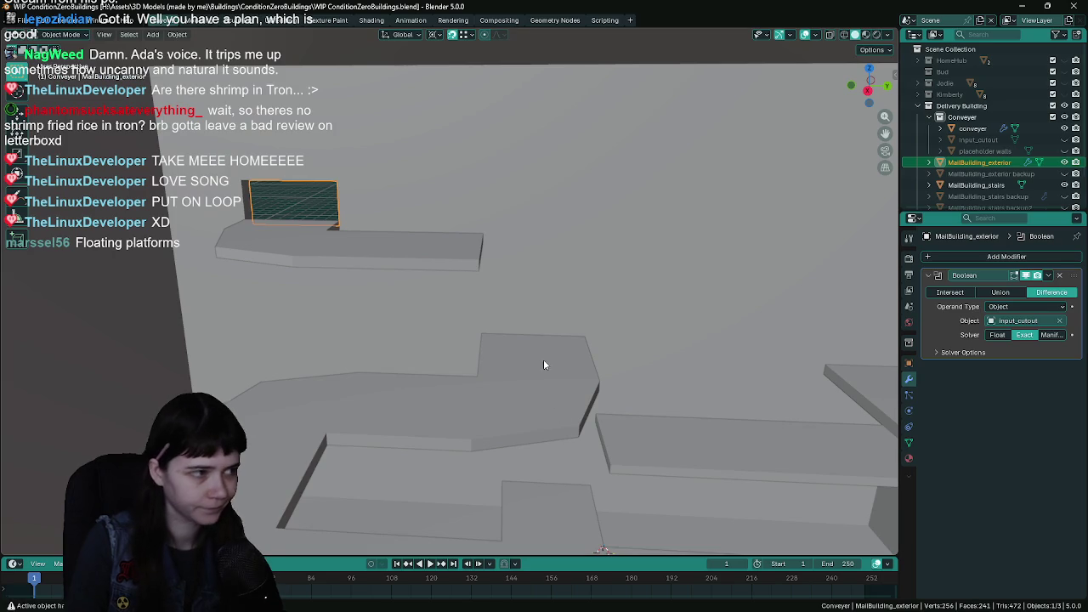
- Save the blend file and apply MailBuilding_exterior's Boolean Difference modifier to bake in the cutout
{"action": "scroll", "coordinate": [554, 331], "scroll_direction": "up", "scroll_amount": 2}
{"action": "scroll", "coordinate": [548, 323], "scroll_direction": "up", "scroll_amount": 2}
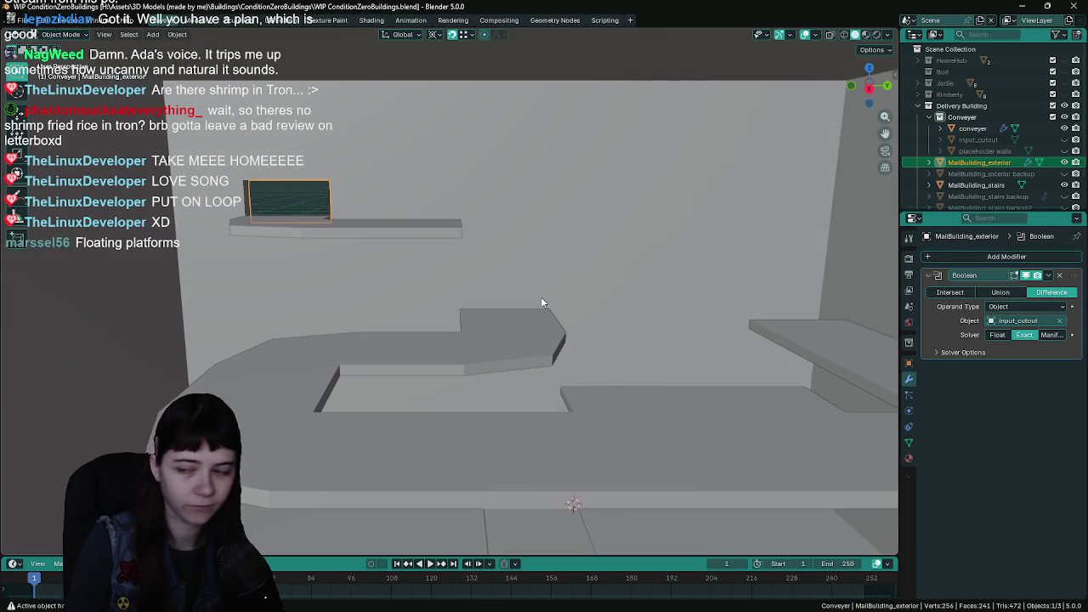
{"action": "key", "text": "ctrl+s"}
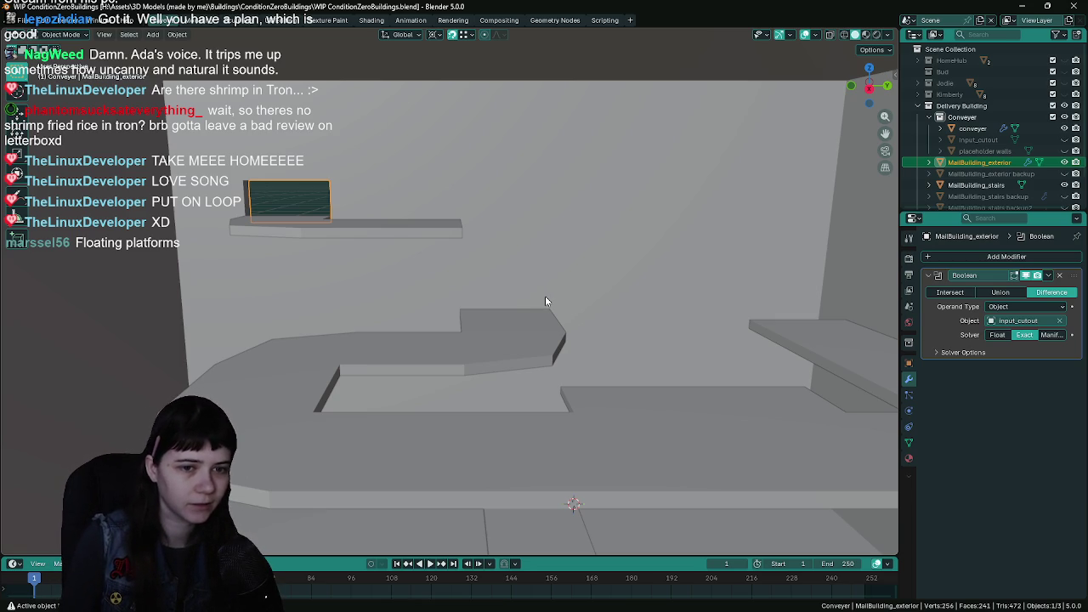
{"action": "key", "text": "ctrl+s"}
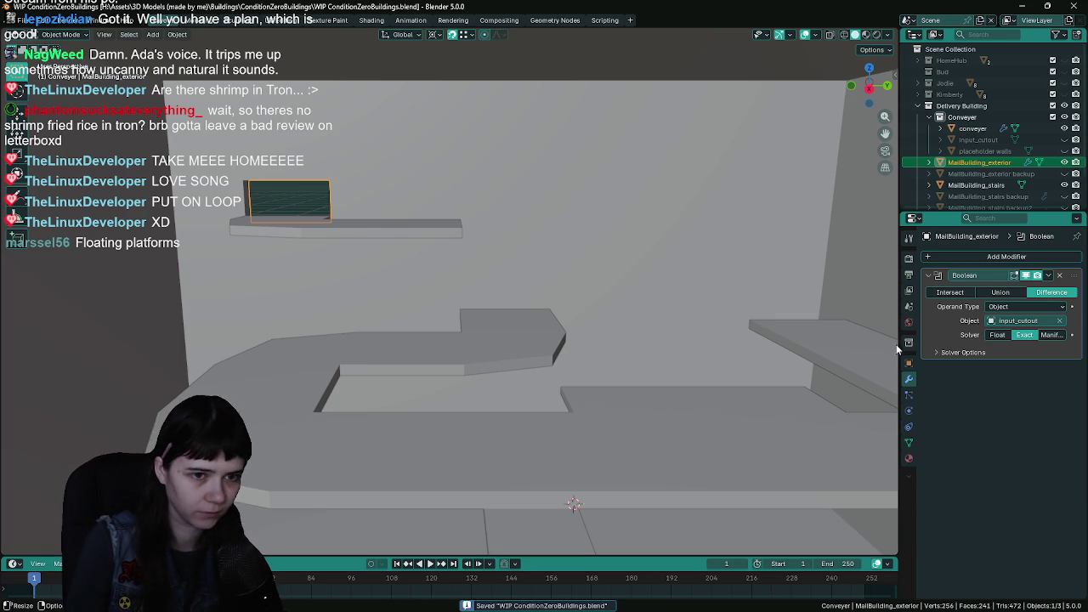
{"action": "key", "text": "ctrl+a"}
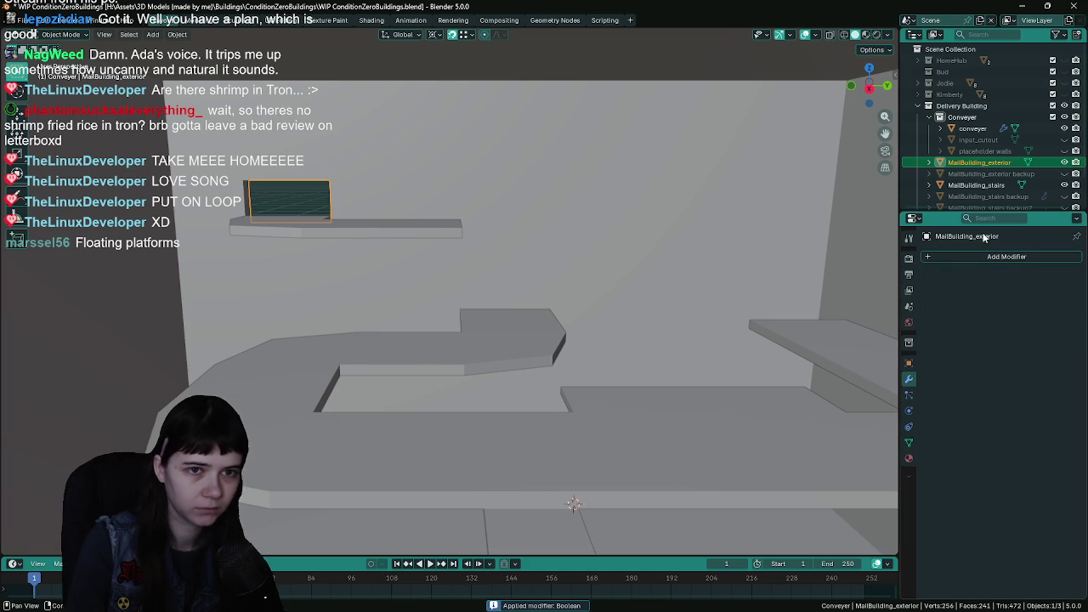
- Enter Edit Mode on MailBuilding_exterior and orbit to the room with platforms
{"action": "key", "text": "Tab"}
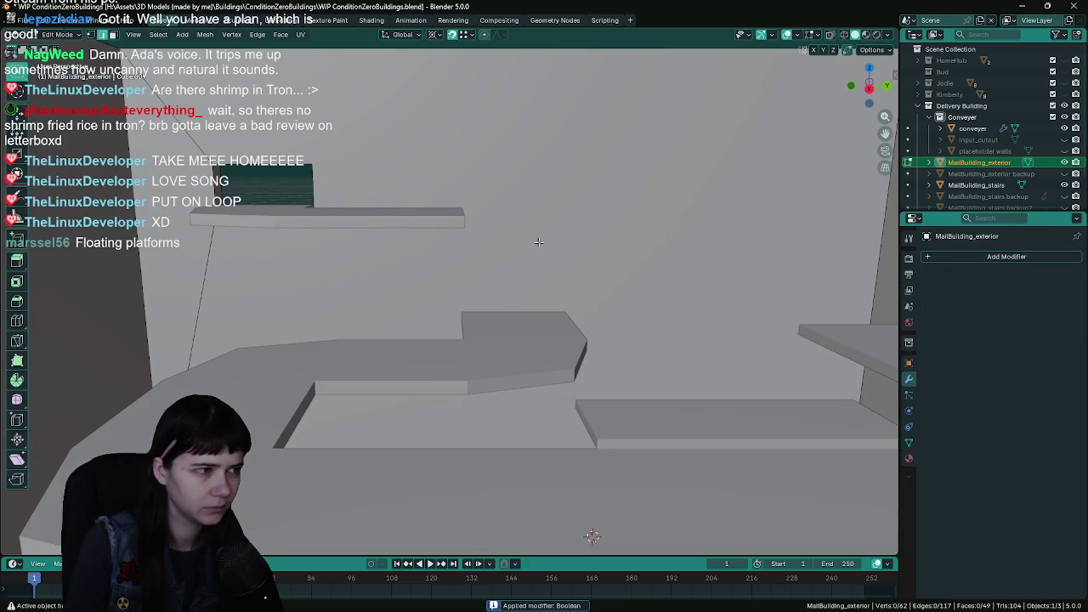
{"action": "scroll", "coordinate": [539, 243], "scroll_direction": "down", "scroll_amount": 1}
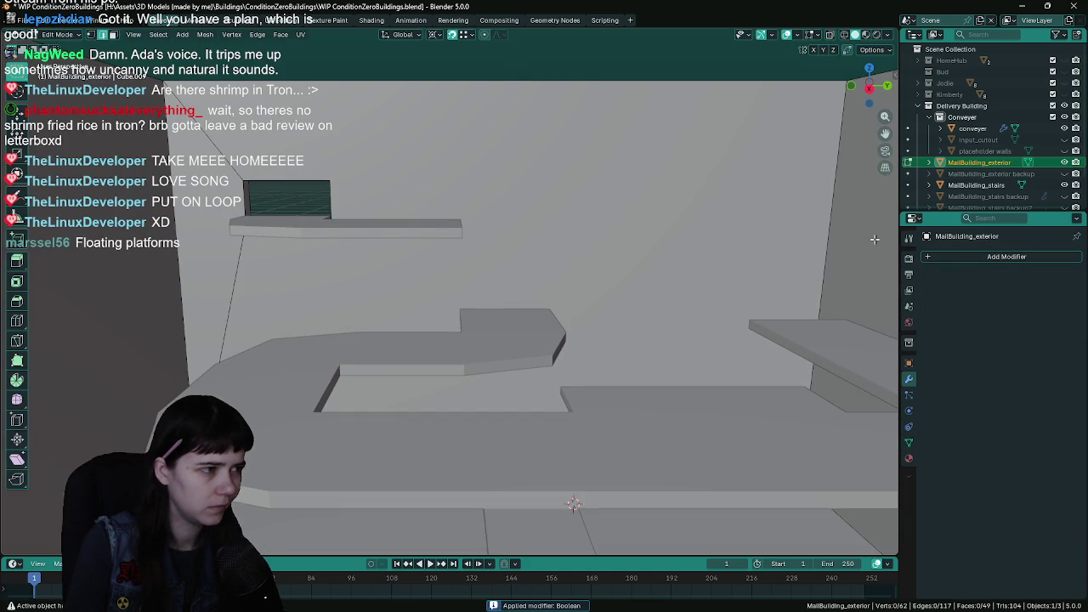
{"action": "scroll", "coordinate": [879, 239], "scroll_direction": "down", "scroll_amount": 10}
{"action": "scroll", "coordinate": [560, 262], "scroll_direction": "up", "scroll_amount": 6}
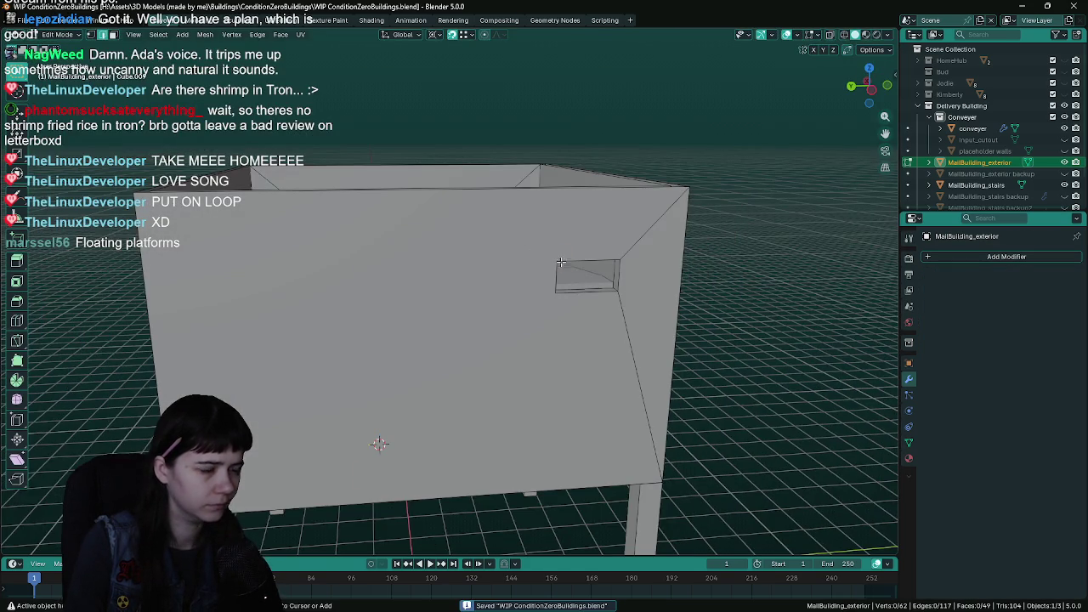
{"action": "key", "text": "ctrl+s"}
{"action": "left_click_drag", "start_coordinate": [560, 262], "coordinate": [598, 252]}
{"action": "scroll", "coordinate": [598, 251], "scroll_direction": "up", "scroll_amount": 8}
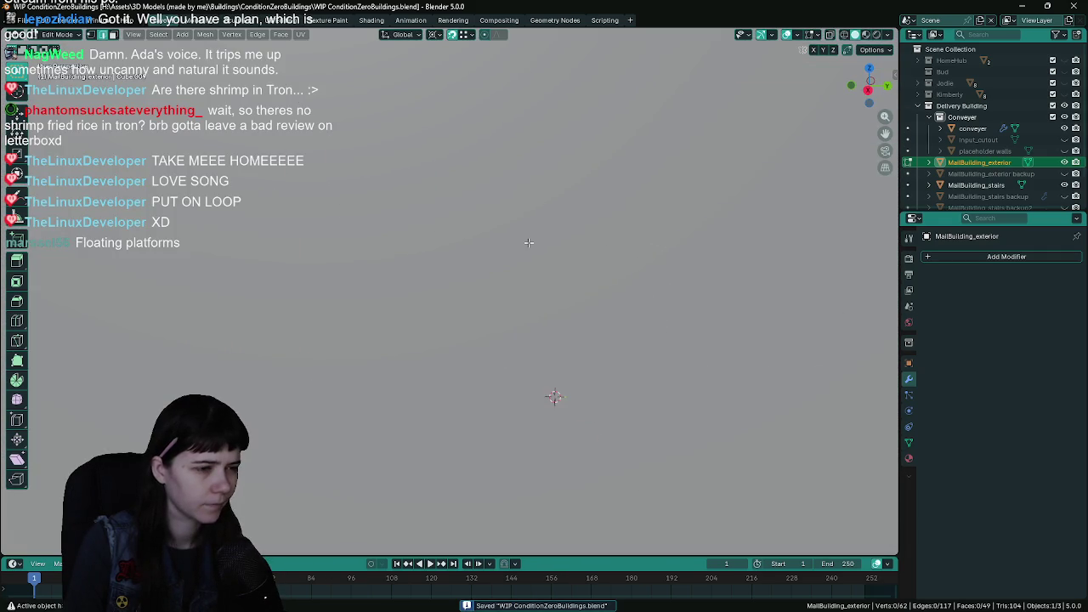
{"action": "mouse_move", "coordinate": [529, 243]}
{"action": "left_mouse_down"}
{"action": "mouse_move", "coordinate": [516, 161]}
{"action": "mouse_move", "coordinate": [624, 155]}
{"action": "mouse_move", "coordinate": [605, 181]}
{"action": "mouse_move", "coordinate": [599, 217]}
{"action": "mouse_move", "coordinate": [721, 375]}
{"action": "mouse_move", "coordinate": [499, 321]}
{"action": "mouse_move", "coordinate": [432, 158]}
{"action": "mouse_move", "coordinate": [388, 170]}
{"action": "mouse_move", "coordinate": [418, 187]}
{"action": "mouse_move", "coordinate": [419, 247]}
{"action": "left_mouse_up"}
- Join vertices across the wall at the window hole with new edges
{"action": "left_click", "coordinate": [437, 140], "text": "alt"}
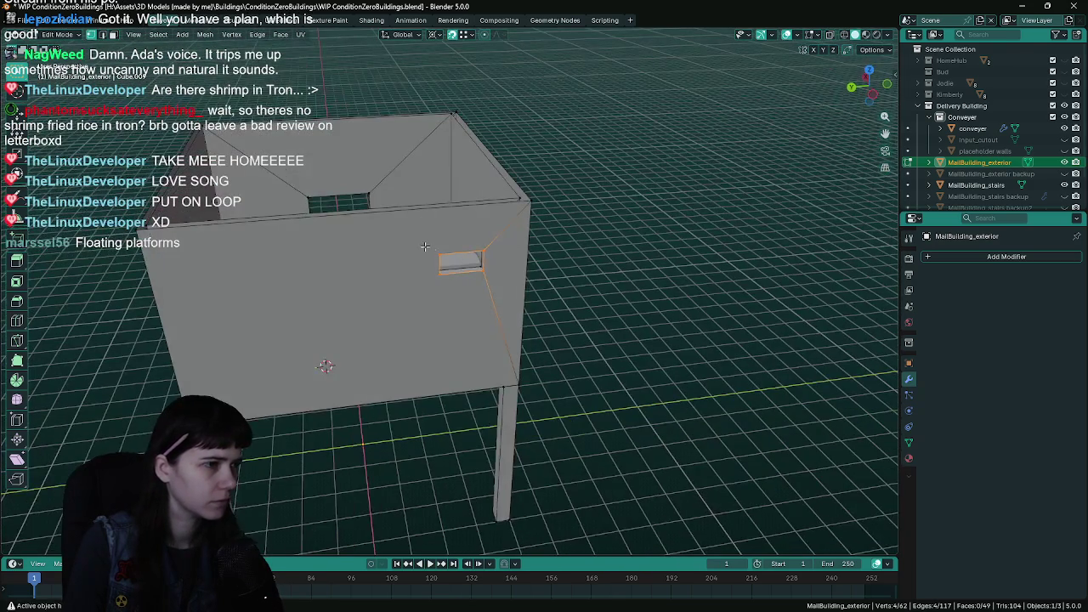
{"action": "left_click", "coordinate": [162, 261]}
{"action": "key", "text": "j"}
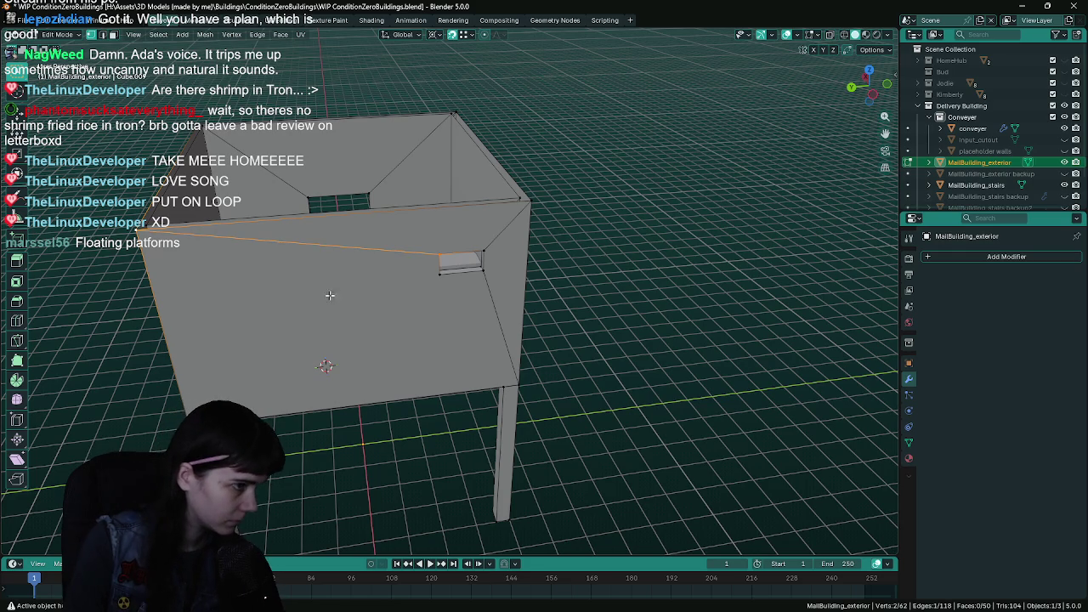
{"action": "left_click", "coordinate": [444, 279]}
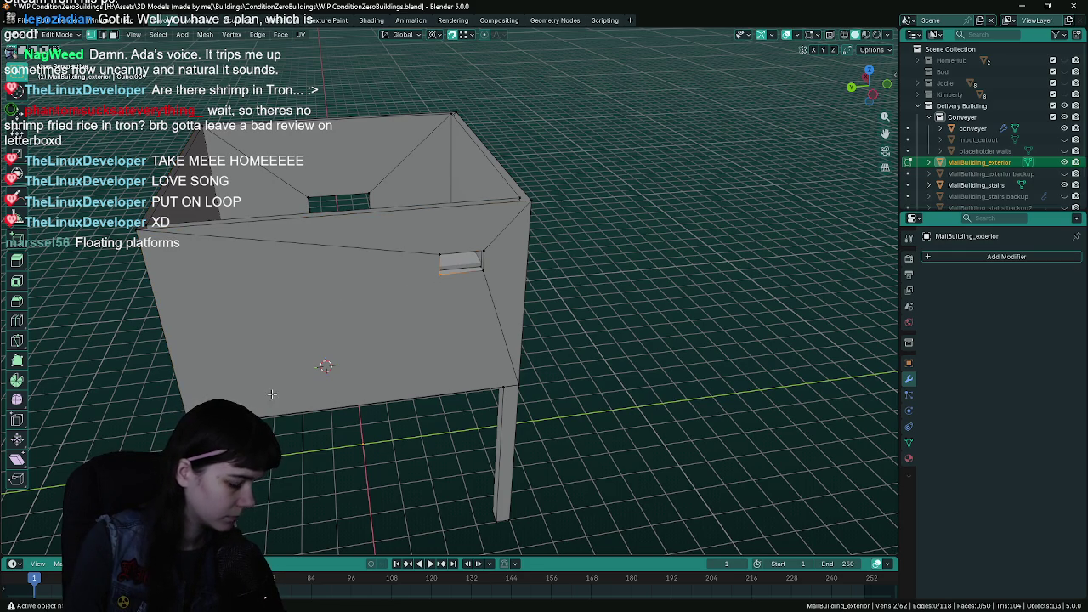
{"action": "key", "text": "j"}
- Move the wall slot geometry 1 m along the X axis and save
{"action": "mouse_move", "coordinate": [475, 361]}
{"action": "left_mouse_down"}
{"action": "mouse_move", "coordinate": [479, 301]}
{"action": "mouse_move", "coordinate": [569, 289]}
{"action": "left_mouse_up"}
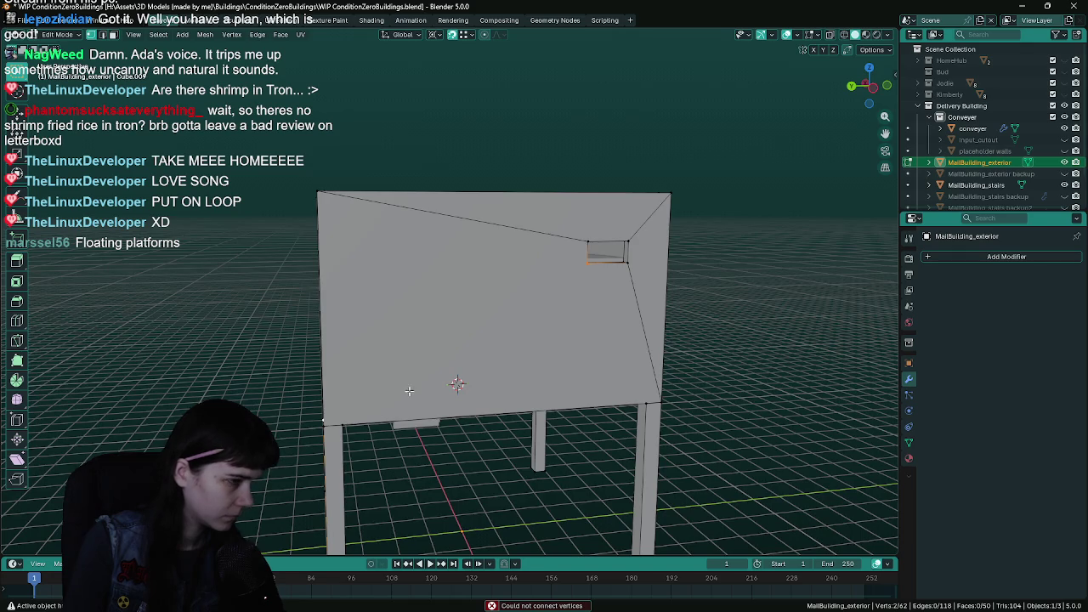
{"action": "left_click_drag", "start_coordinate": [405, 392], "coordinate": [559, 342]}
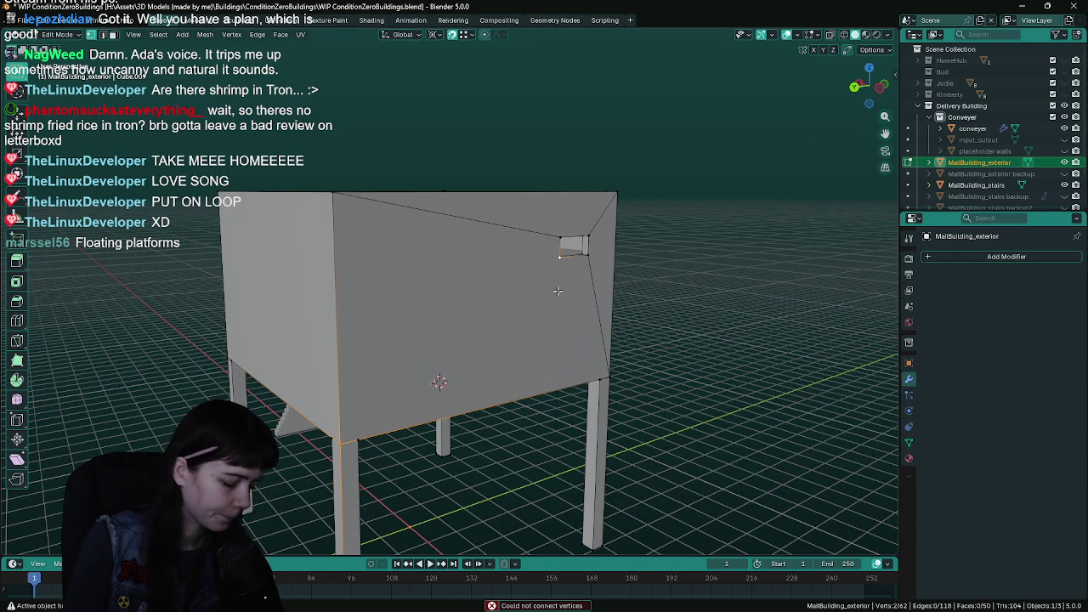
{"action": "left_click_drag", "start_coordinate": [606, 283], "coordinate": [510, 255]}
{"action": "scroll", "coordinate": [457, 202], "scroll_direction": "up", "scroll_amount": 5}
{"action": "key", "text": "ctrl+s"}
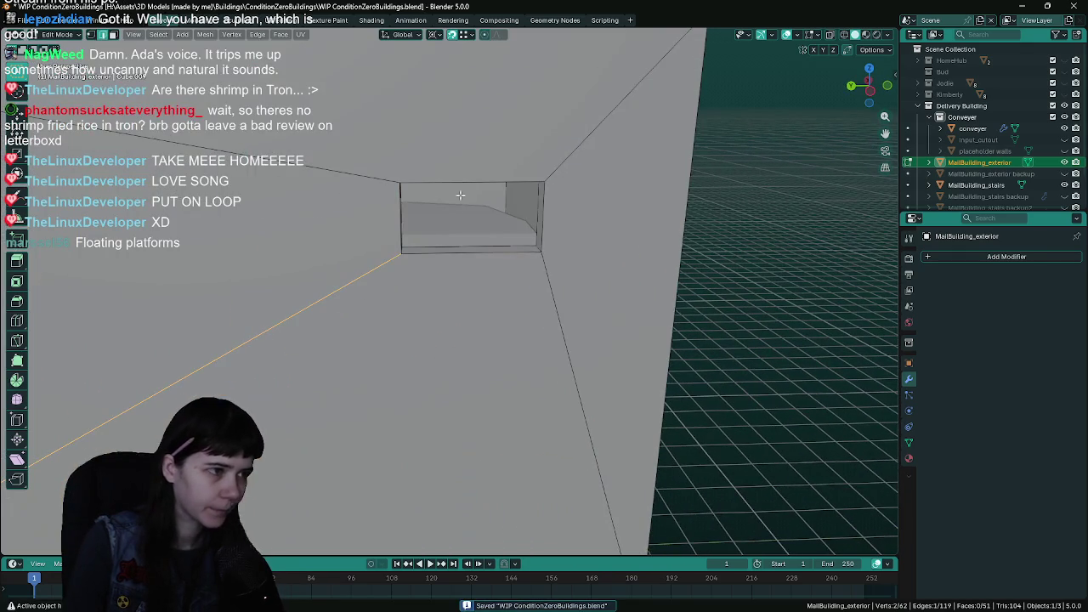
{"action": "scroll", "coordinate": [470, 176], "scroll_direction": "down", "scroll_amount": 3}
{"action": "mouse_move", "coordinate": [442, 286]}
{"action": "left_mouse_down"}
{"action": "mouse_move", "coordinate": [529, 301]}
{"action": "mouse_move", "coordinate": [612, 275]}
{"action": "left_mouse_up"}
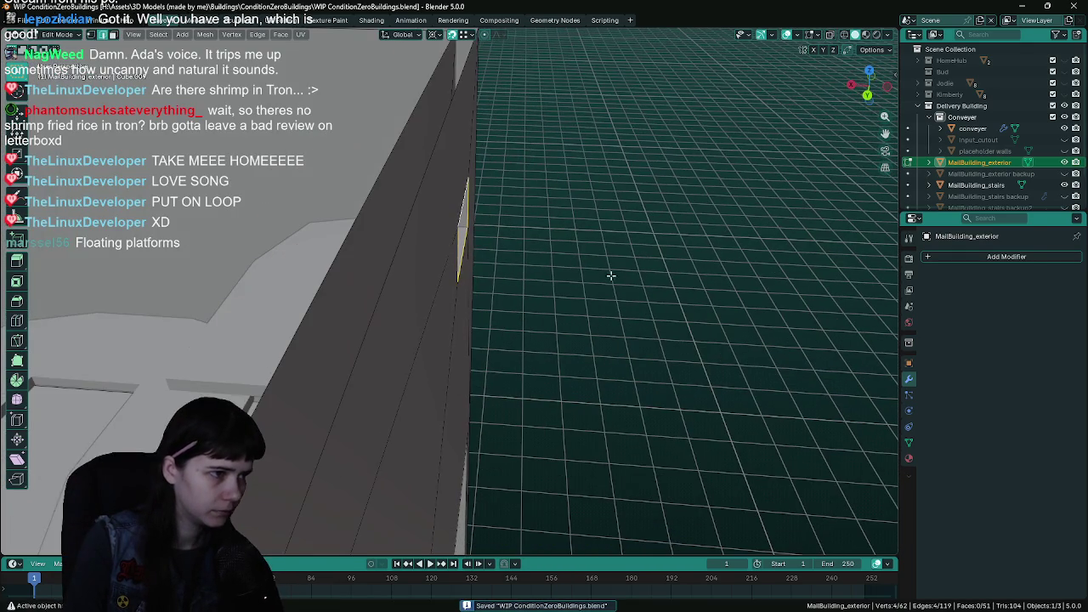
{"action": "key", "text": "g"}
{"action": "key", "text": "x"}
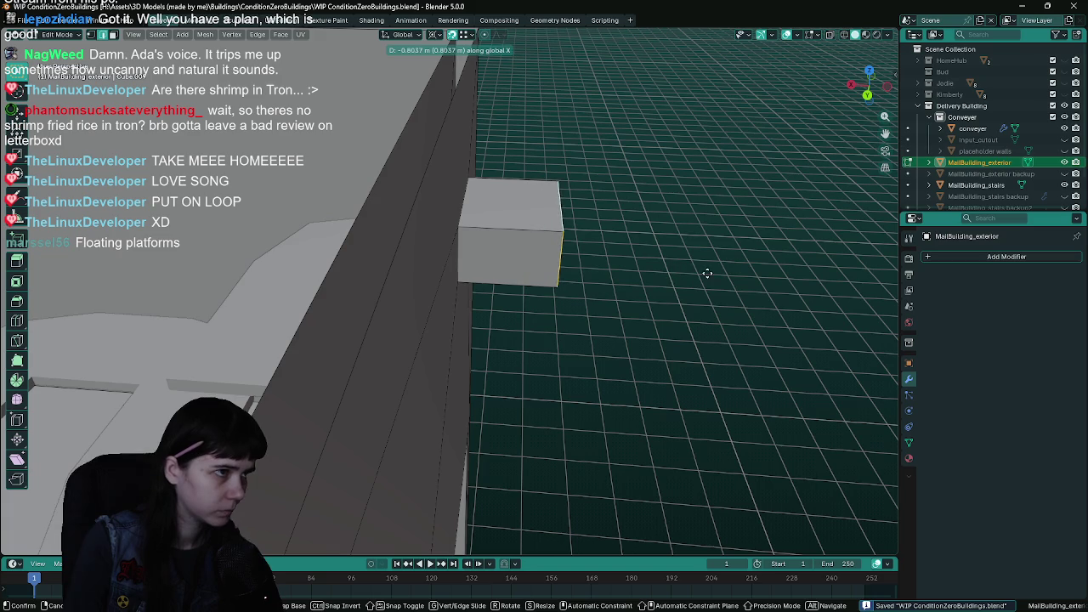
{"action": "left_click", "coordinate": [742, 273]}
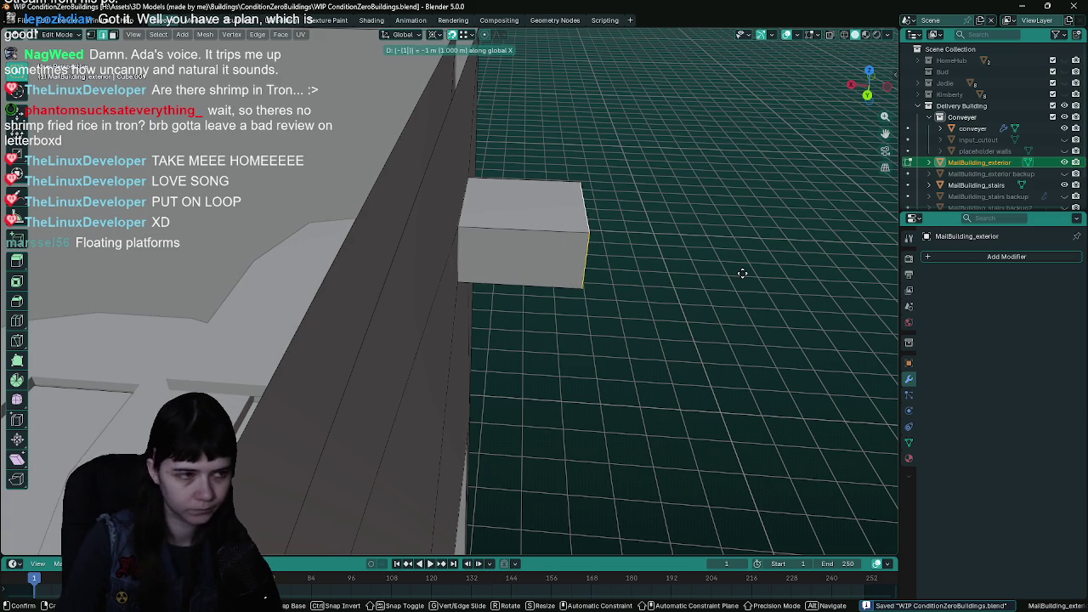
{"action": "key", "text": "ctrl+s"}
- Check the exterior's material settings, return to Object Mode and save
{"action": "mouse_move", "coordinate": [742, 273]}
{"action": "left_mouse_down"}
{"action": "mouse_move", "coordinate": [597, 272]}
{"action": "mouse_move", "coordinate": [457, 312]}
{"action": "mouse_move", "coordinate": [600, 334]}
{"action": "mouse_move", "coordinate": [503, 323]}
{"action": "mouse_move", "coordinate": [461, 373]}
{"action": "mouse_move", "coordinate": [554, 318]}
{"action": "mouse_move", "coordinate": [604, 359]}
{"action": "mouse_move", "coordinate": [684, 318]}
{"action": "mouse_move", "coordinate": [473, 243]}
{"action": "mouse_move", "coordinate": [474, 224]}
{"action": "mouse_move", "coordinate": [474, 255]}
{"action": "mouse_move", "coordinate": [544, 268]}
{"action": "mouse_move", "coordinate": [496, 255]}
{"action": "mouse_move", "coordinate": [571, 246]}
{"action": "mouse_move", "coordinate": [910, 460]}
{"action": "left_mouse_up"}
{"action": "key", "text": "Tab"}
{"action": "key", "text": "Tab"}
{"action": "left_click", "coordinate": [910, 460]}
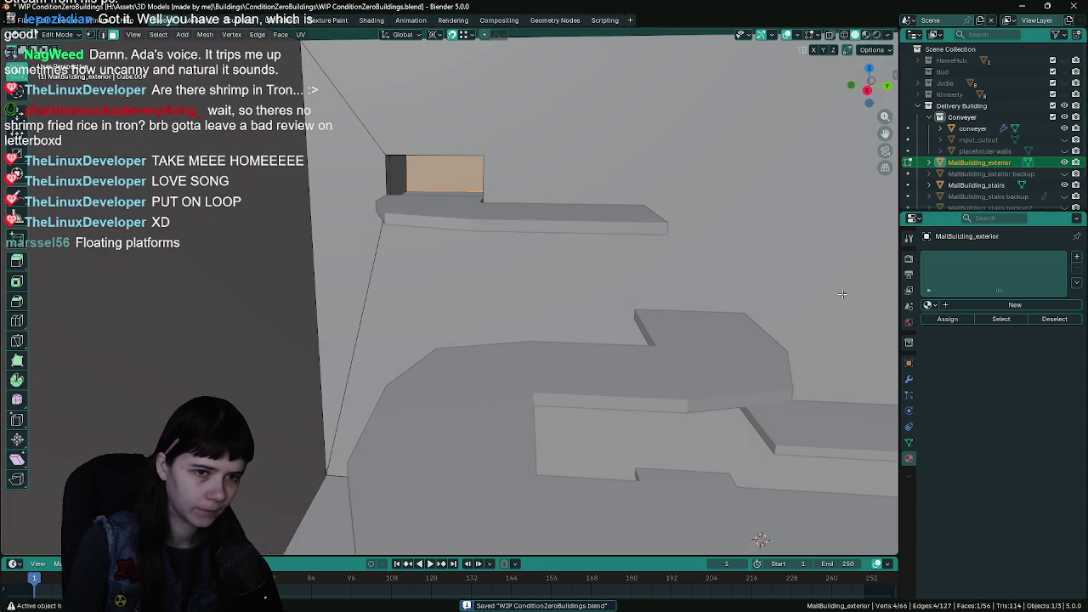
{"action": "scroll", "coordinate": [727, 348], "scroll_direction": "down", "scroll_amount": 3}
{"action": "key", "text": "Tab"}
{"action": "scroll", "coordinate": [728, 348], "scroll_direction": "up", "scroll_amount": 4}
{"action": "scroll", "coordinate": [627, 300], "scroll_direction": "down", "scroll_amount": 1}
{"action": "key", "text": "ctrl+s"}
{"action": "scroll", "coordinate": [595, 289], "scroll_direction": "up", "scroll_amount": 5}
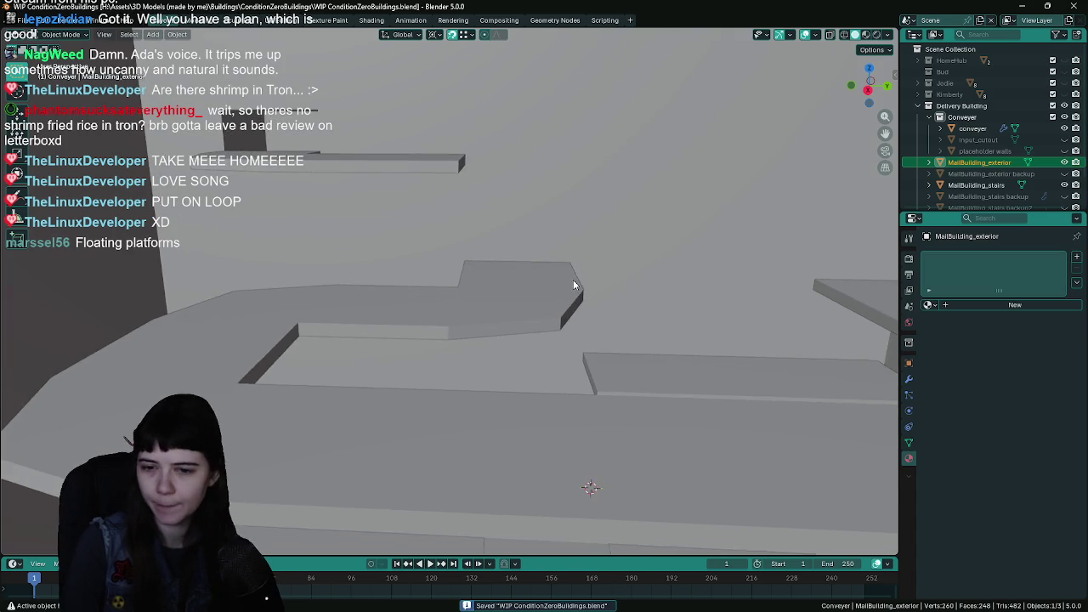
- Zoom around the scene and select the Conveyer object
{"action": "scroll", "coordinate": [535, 237], "scroll_direction": "down", "scroll_amount": 1}
{"action": "scroll", "coordinate": [533, 240], "scroll_direction": "down", "scroll_amount": 5}
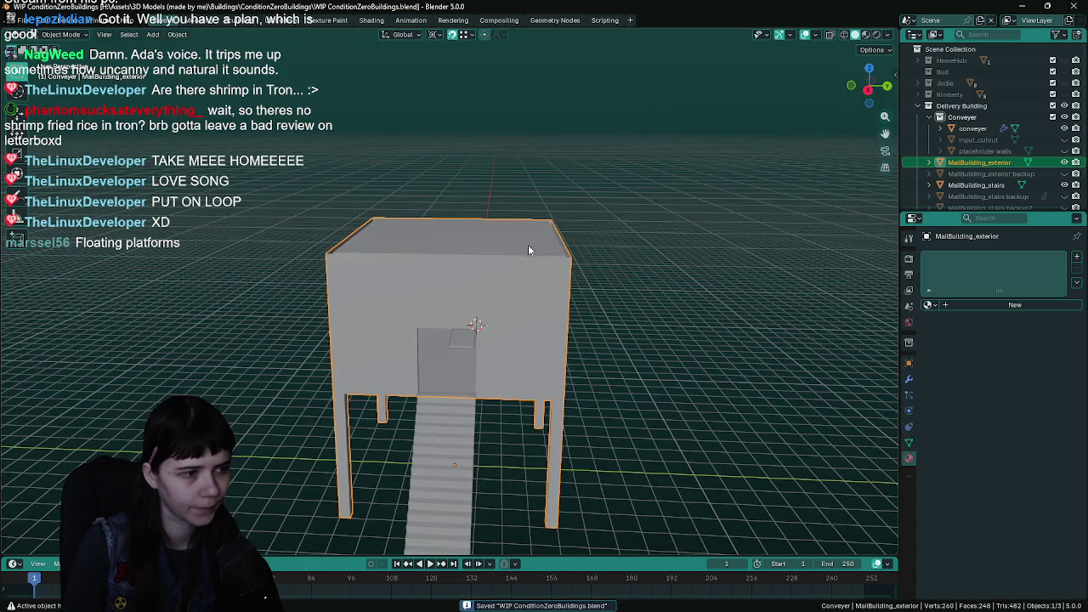
{"action": "scroll", "coordinate": [509, 281], "scroll_direction": "up", "scroll_amount": 5}
{"action": "scroll", "coordinate": [516, 307], "scroll_direction": "down", "scroll_amount": 5}
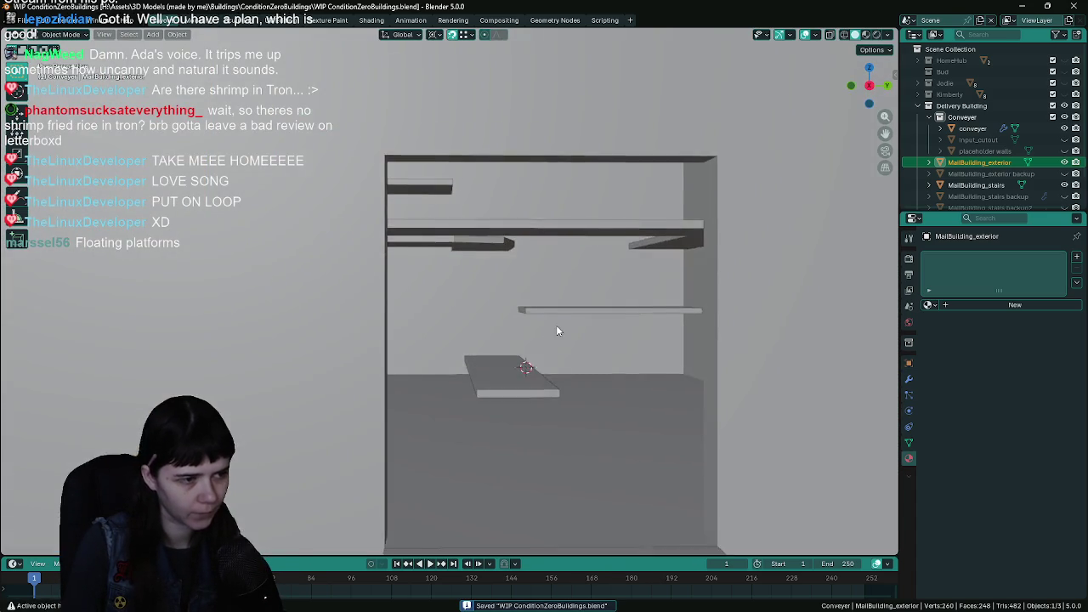
{"action": "scroll", "coordinate": [544, 328], "scroll_direction": "up", "scroll_amount": 1}
{"action": "left_click", "coordinate": [474, 363]}
{"action": "scroll", "coordinate": [569, 318], "scroll_direction": "down", "scroll_amount": 4}
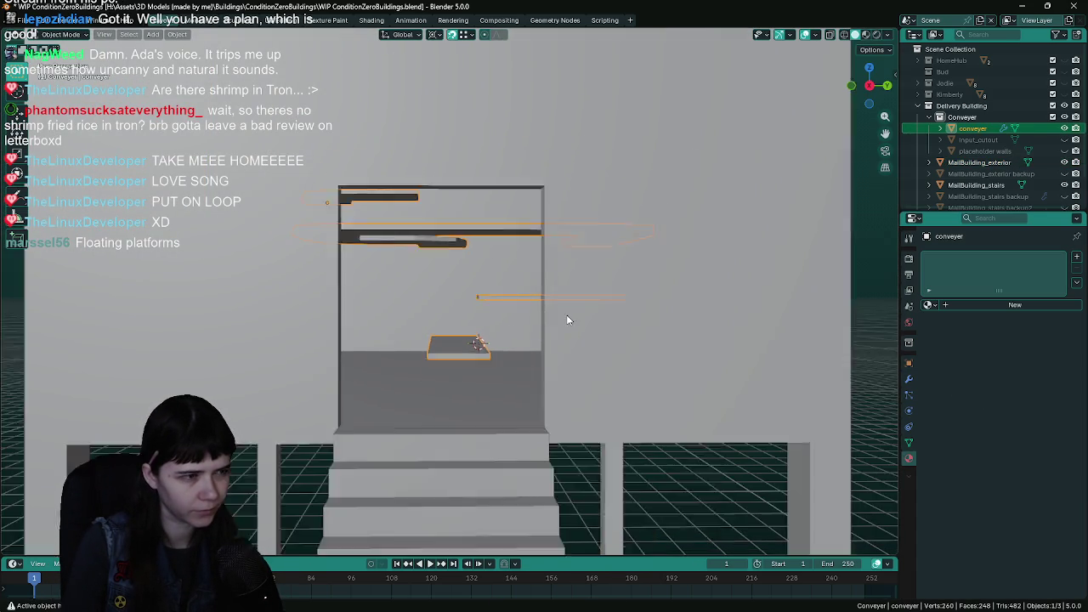
{"action": "scroll", "coordinate": [473, 382], "scroll_direction": "up", "scroll_amount": 3}
{"action": "scroll", "coordinate": [557, 299], "scroll_direction": "down", "scroll_amount": 2}
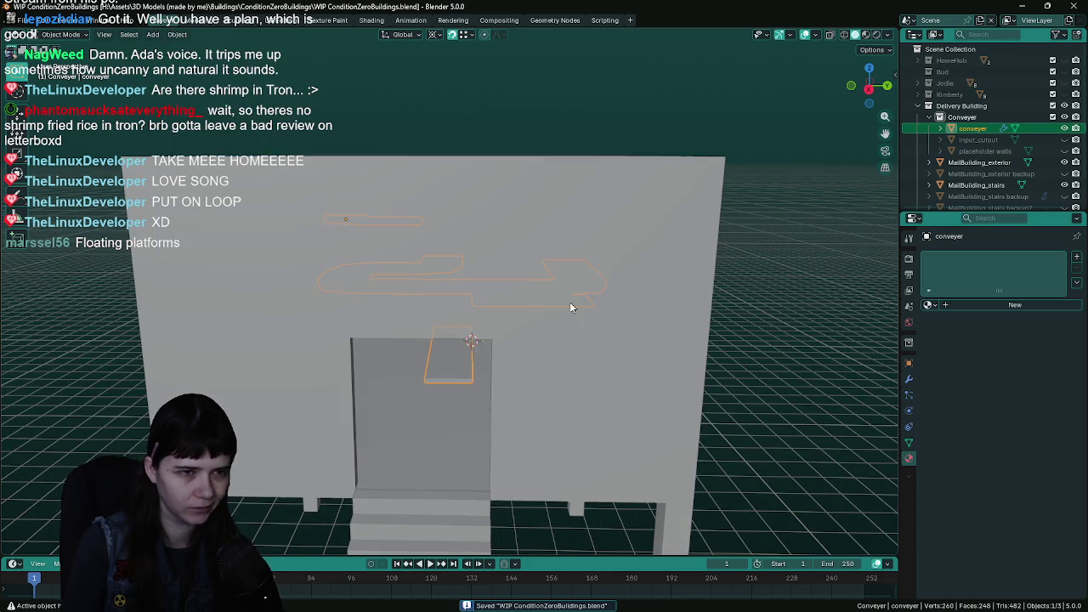
- Select MailBuilding_exterior alone and export it as MailBuilding_exterior.fbx
{"action": "left_click", "coordinate": [593, 280]}
{"action": "key", "text": "q"}
{"action": "left_click", "coordinate": [634, 280]}
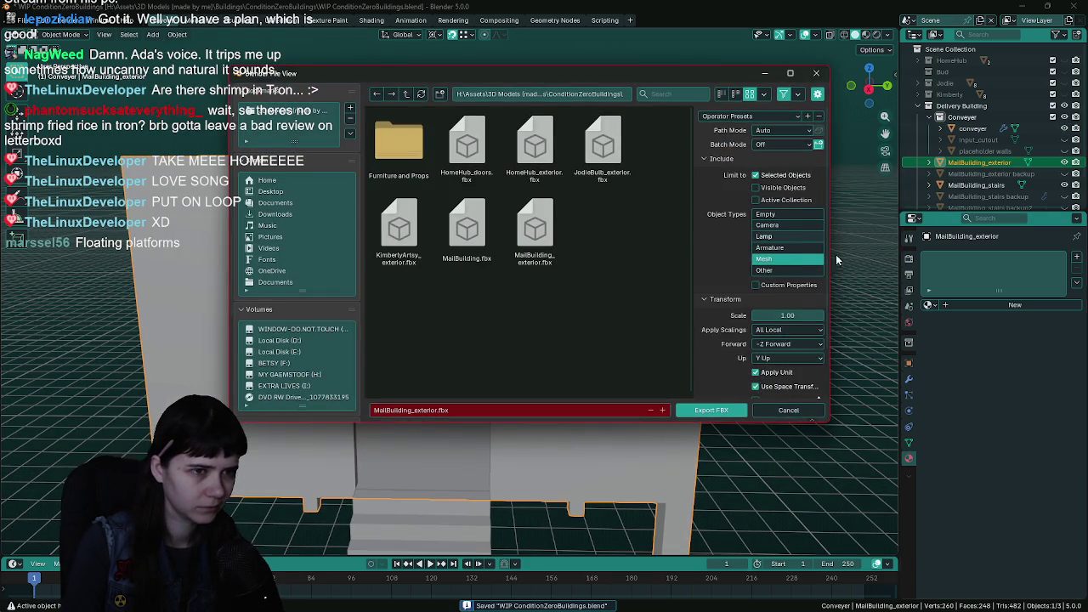
{"action": "left_click", "coordinate": [784, 408]}
{"action": "scroll", "coordinate": [959, 165], "scroll_direction": "down", "scroll_amount": 2}
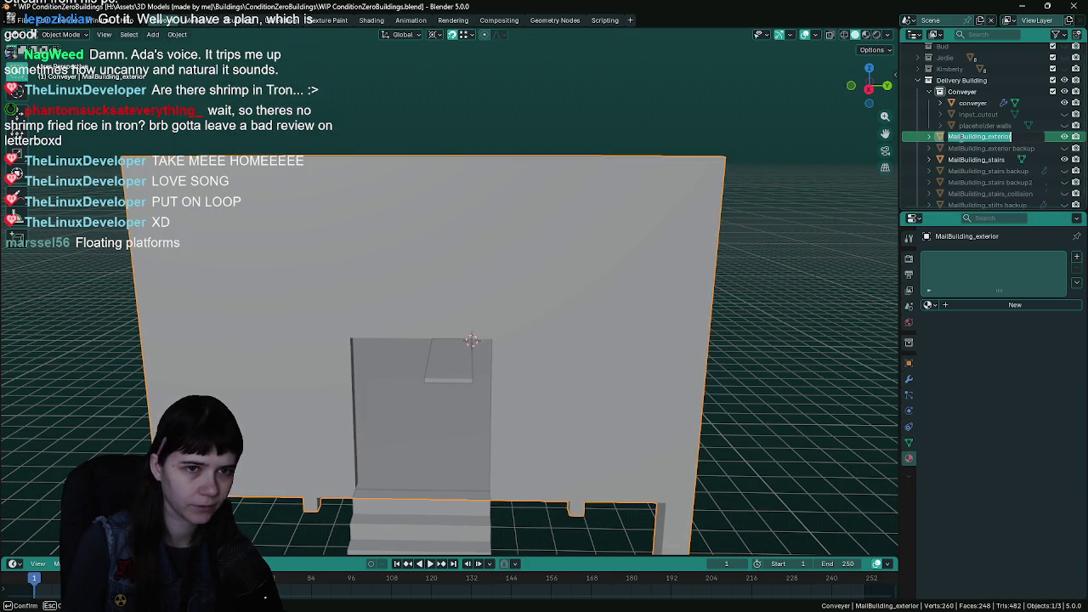
- Rename the exterior and exterior backup objects to DeliveryBuilding_exterior and DeliveryBuilding_exterior backup
{"action": "key", "text": "Home"}
{"action": "key", "text": "Delete"}
{"action": "key", "text": "Delete"}
{"action": "key", "text": "Delete"}
{"action": "type", "text": "Delive"}
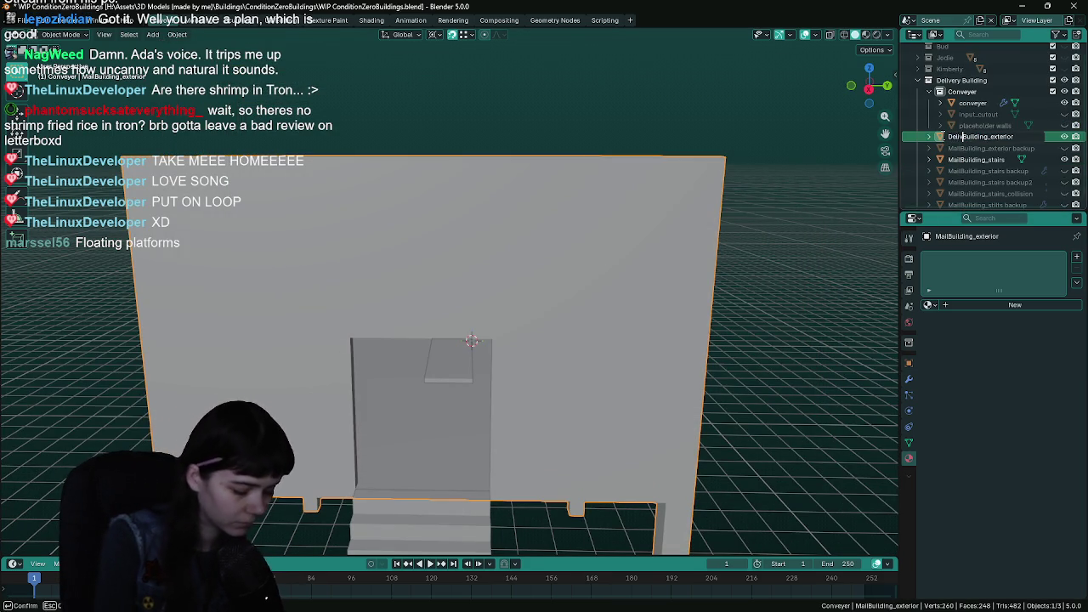
{"action": "type", "text": "ry"}
{"action": "key", "text": "Return"}
{"action": "double_click", "coordinate": [943, 148]}
{"action": "key", "text": "Home"}
{"action": "key", "text": "Delete"}
{"action": "key", "text": "Delete"}
{"action": "key", "text": "Delete"}
{"action": "type", "text": "D"}
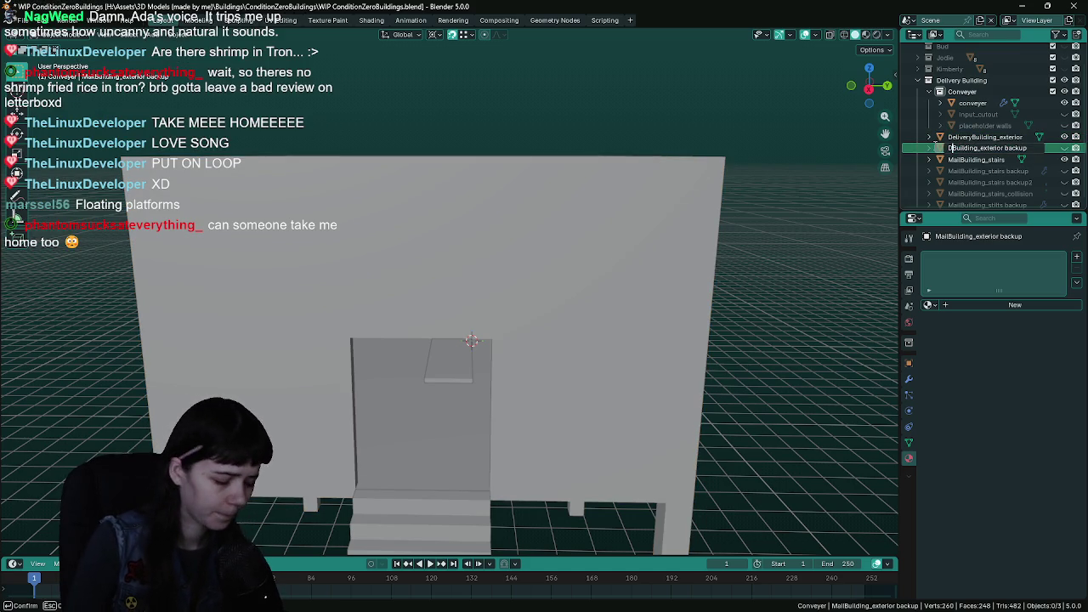
{"action": "type", "text": "elivery"}
{"action": "key", "text": "Return"}
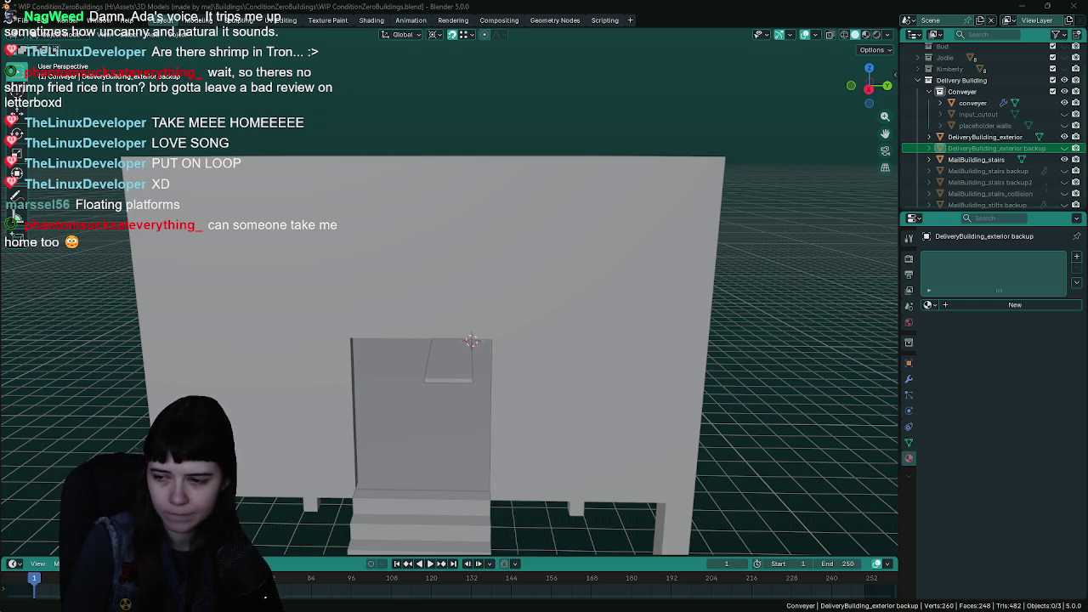
- Rename the stairs, stairs backup and stairs backup2 objects from MailBuilding to DeliveryBuilding
{"action": "double_click", "coordinate": [962, 160]}
{"action": "type", "text": "Delivery"}
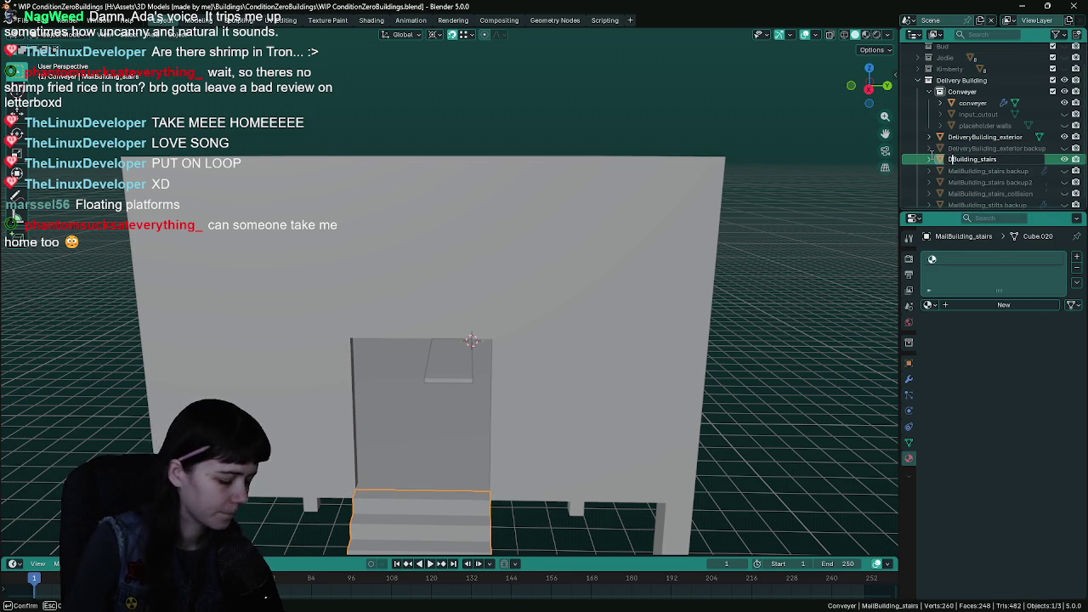
{"action": "key", "text": "Return"}
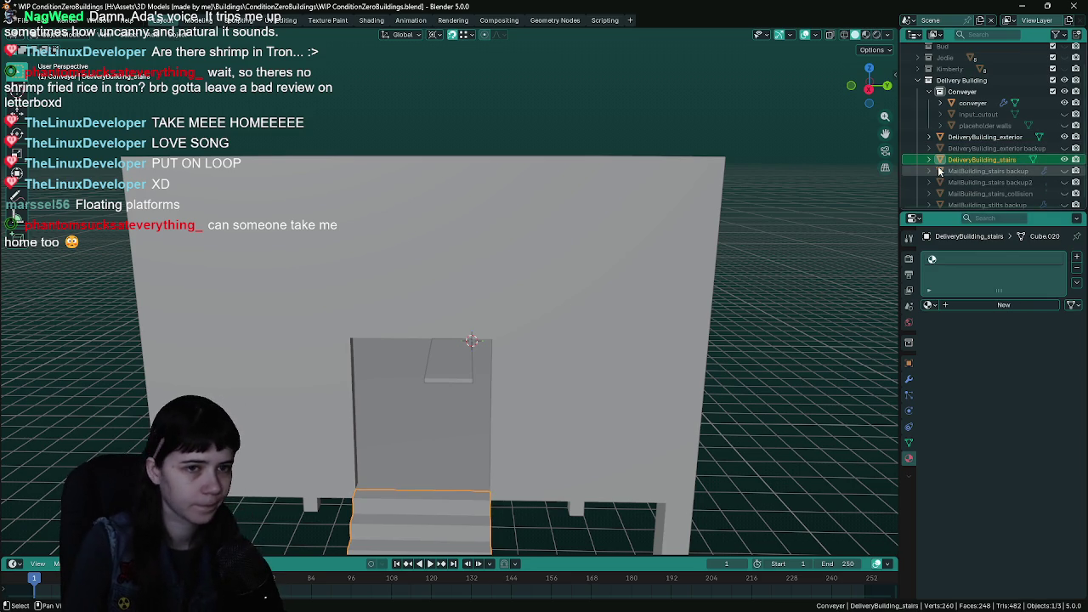
{"action": "double_click", "coordinate": [961, 170]}
{"action": "type", "text": "Deliv"}
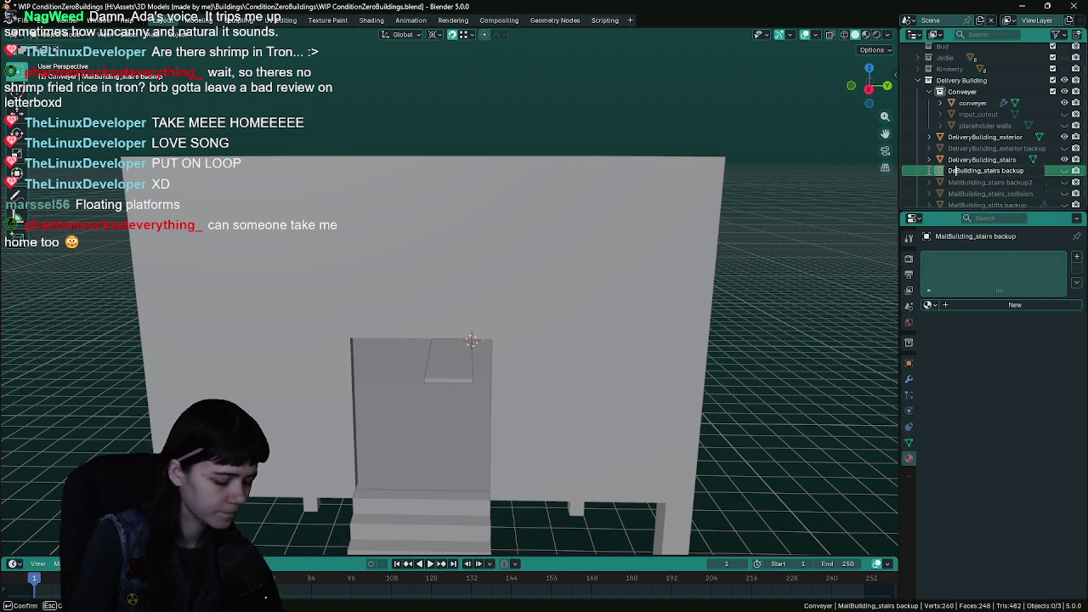
{"action": "type", "text": "ery"}
{"action": "key", "text": "Return"}
{"action": "scroll", "coordinate": [930, 174], "scroll_direction": "down", "scroll_amount": 1}
{"action": "double_click", "coordinate": [960, 175]}
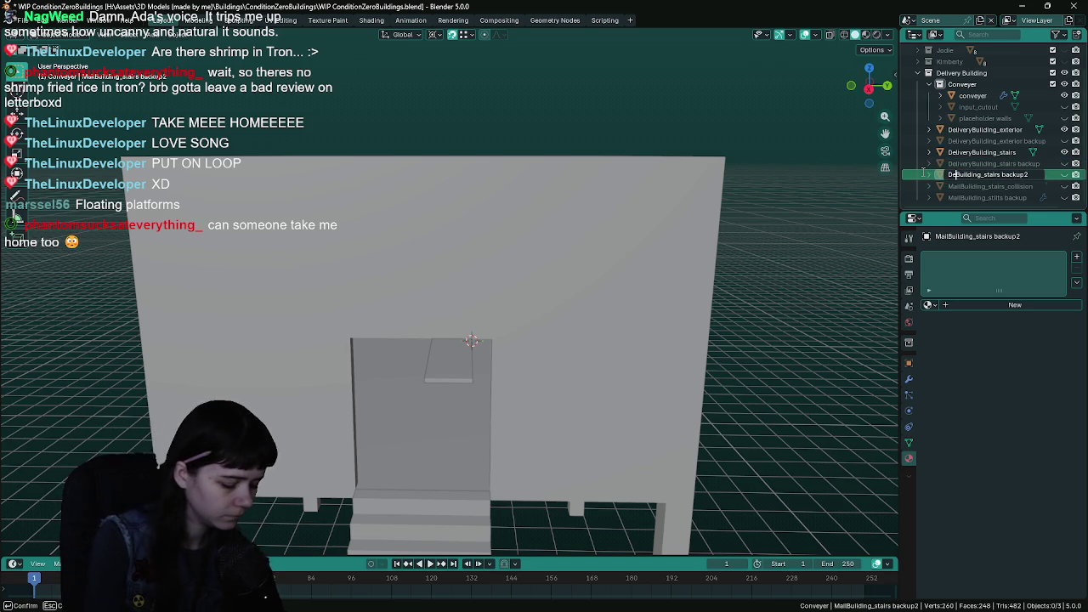
{"action": "type", "text": "elivery"}
{"action": "key", "text": "Return"}
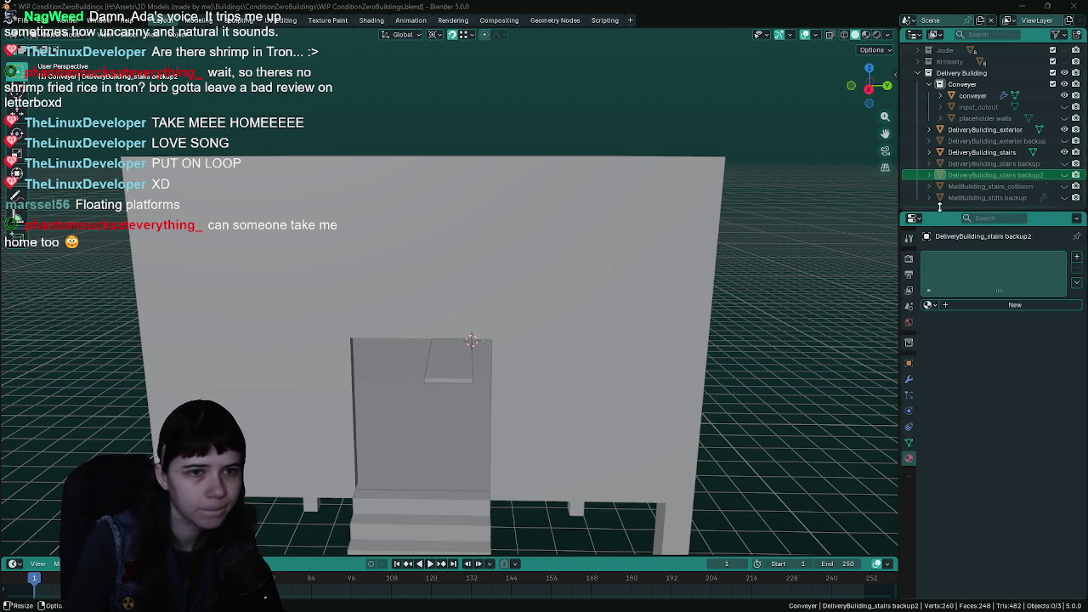
- Rename the stairs collision and stilts backup objects to DeliveryBuilding, fixing the capital D
{"action": "left_click", "coordinate": [963, 187]}
{"action": "double_click", "coordinate": [963, 187]}
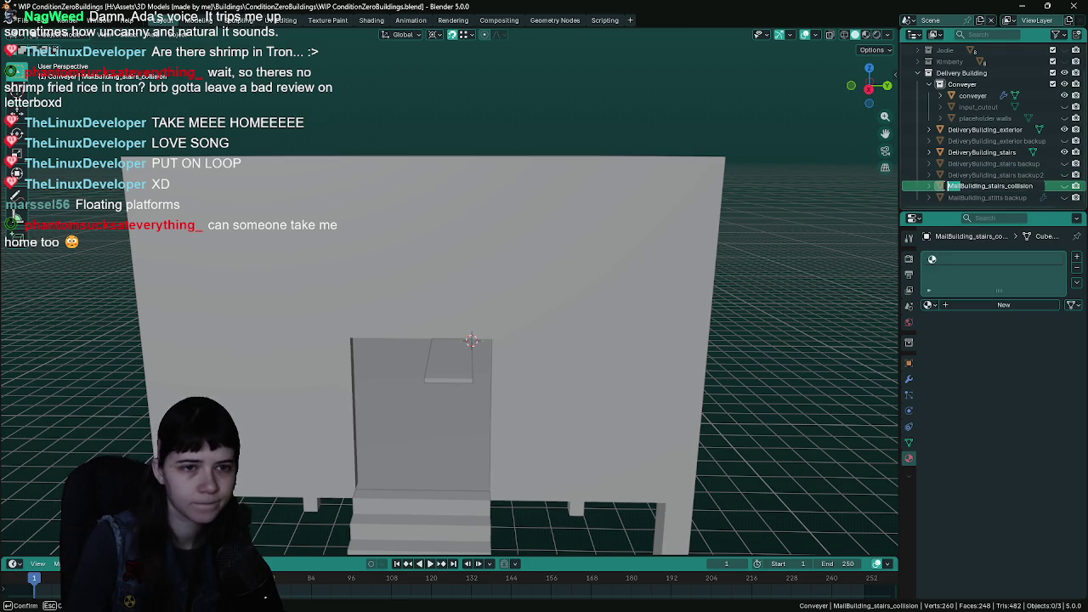
{"action": "type", "text": "delivery"}
{"action": "key", "text": "Return"}
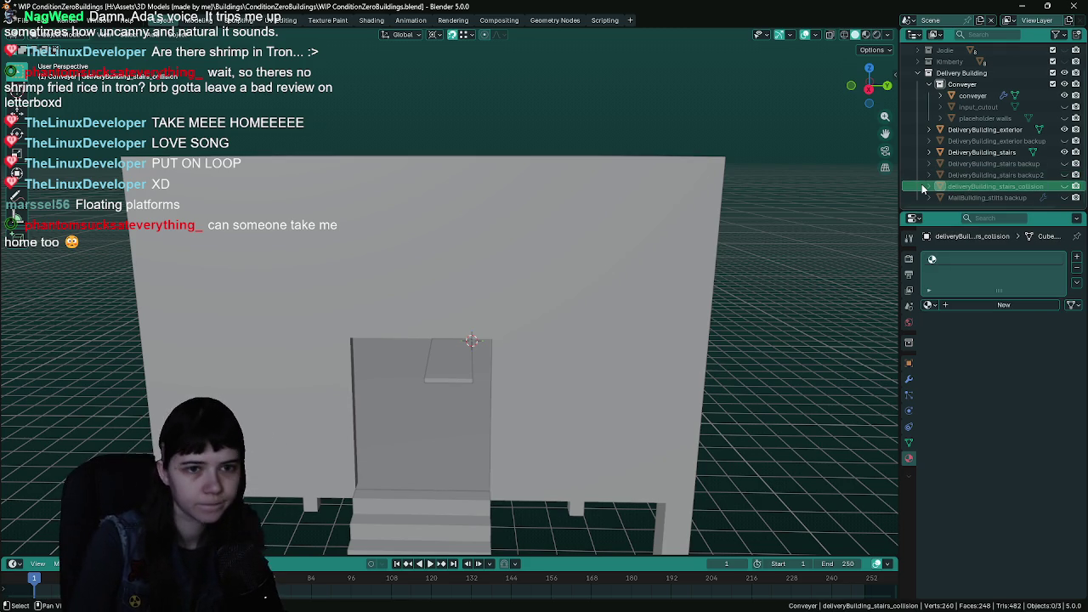
{"action": "double_click", "coordinate": [954, 188]}
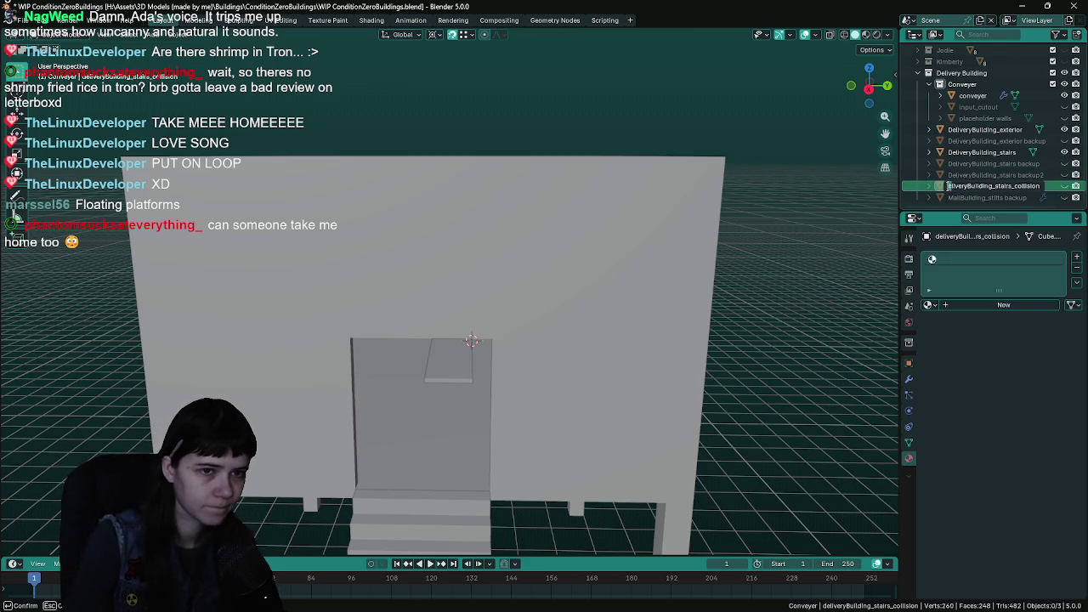
{"action": "type", "text": "D"}
{"action": "key", "text": "Return"}
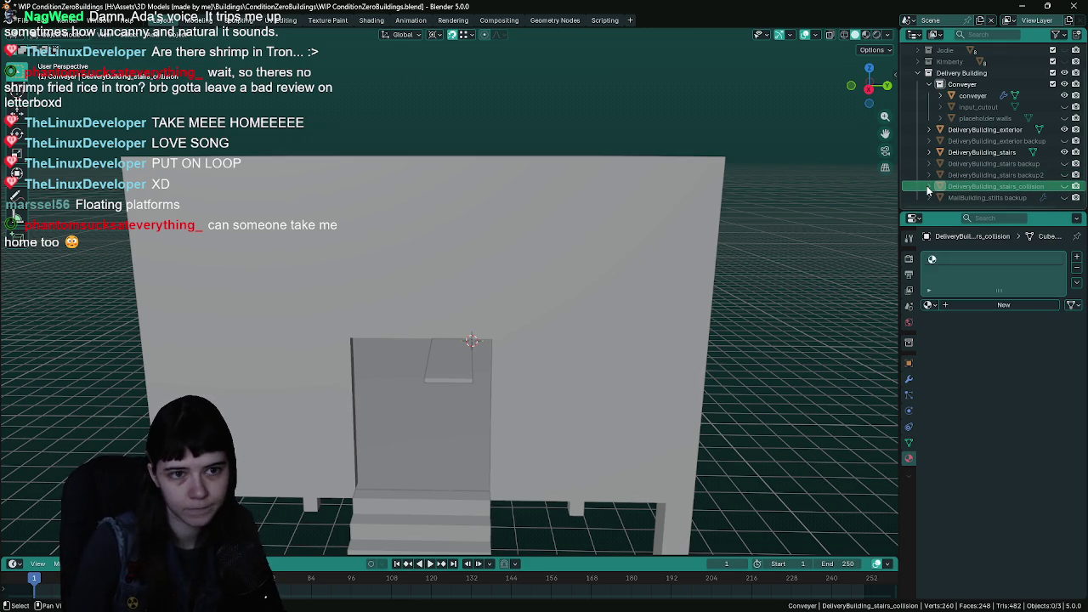
{"action": "double_click", "coordinate": [959, 197]}
{"action": "left_click_drag", "start_coordinate": [959, 196], "coordinate": [928, 192]}
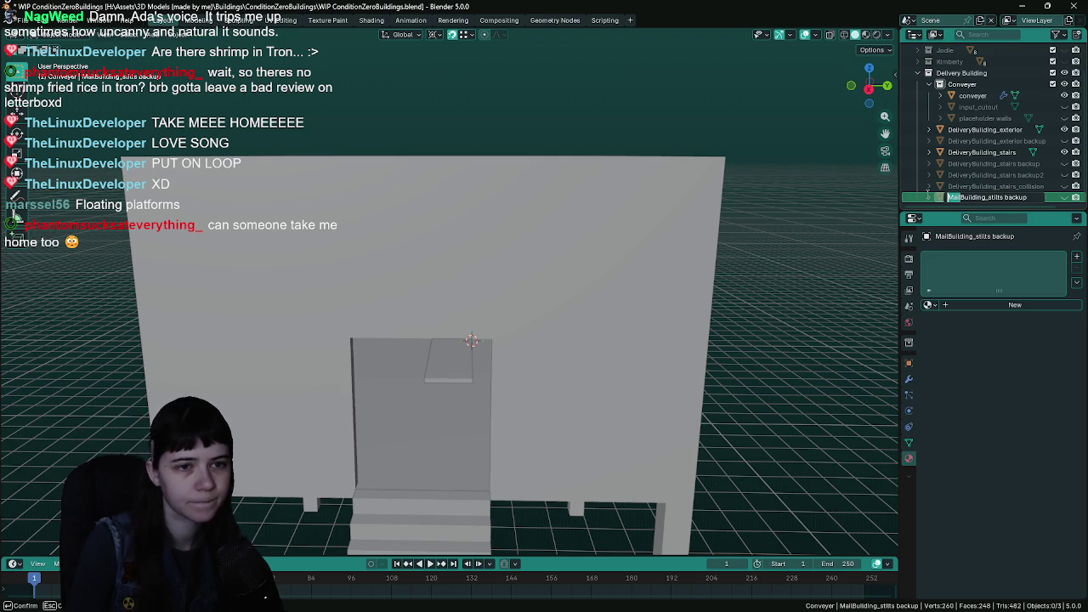
{"action": "type", "text": "delvery"}
{"action": "key", "text": "Return"}
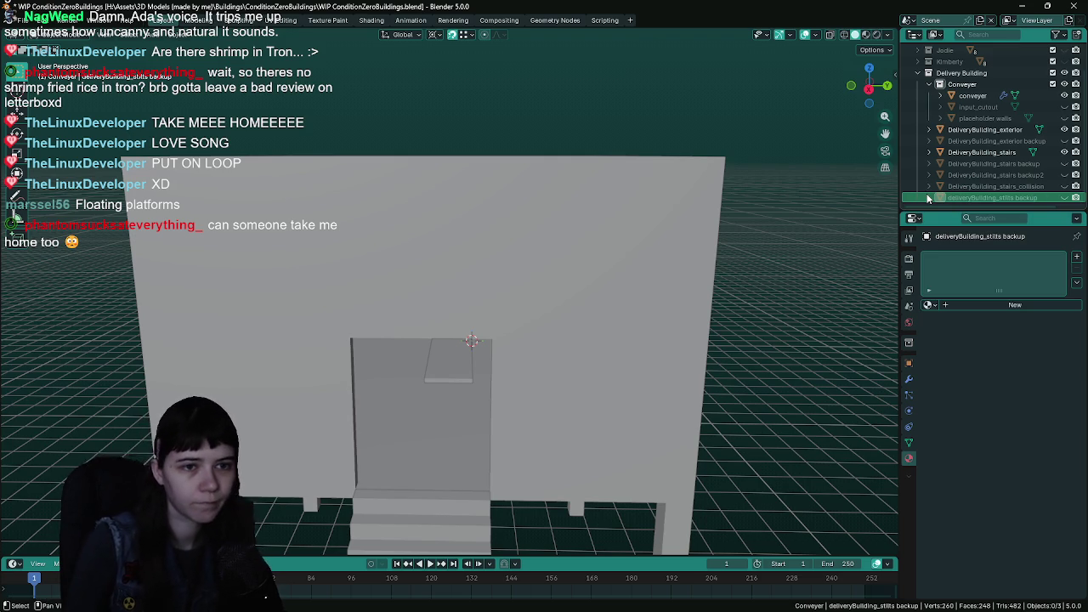
{"action": "double_click", "coordinate": [955, 197]}
{"action": "left_click_drag", "start_coordinate": [956, 197], "coordinate": [947, 197]}
{"action": "type", "text": "D"}
{"action": "key", "text": "Return"}
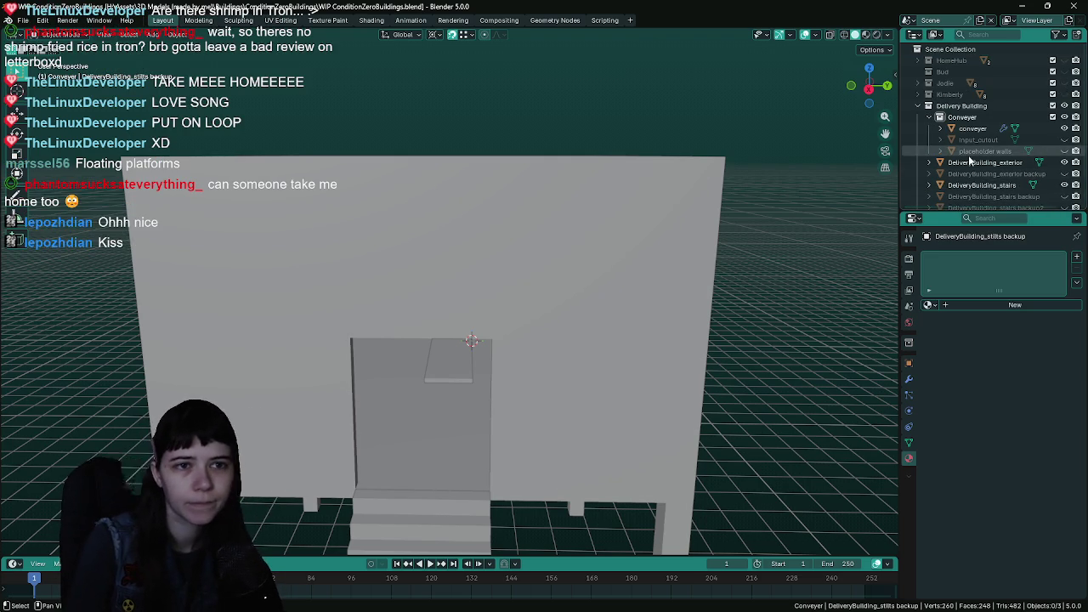
- Save the blend file and frame DeliveryBuilding_exterior in the view
{"action": "key", "text": "ctrl+s"}
{"action": "left_click", "coordinate": [985, 129]}
{"action": "key", "text": "KP_Decimal"}
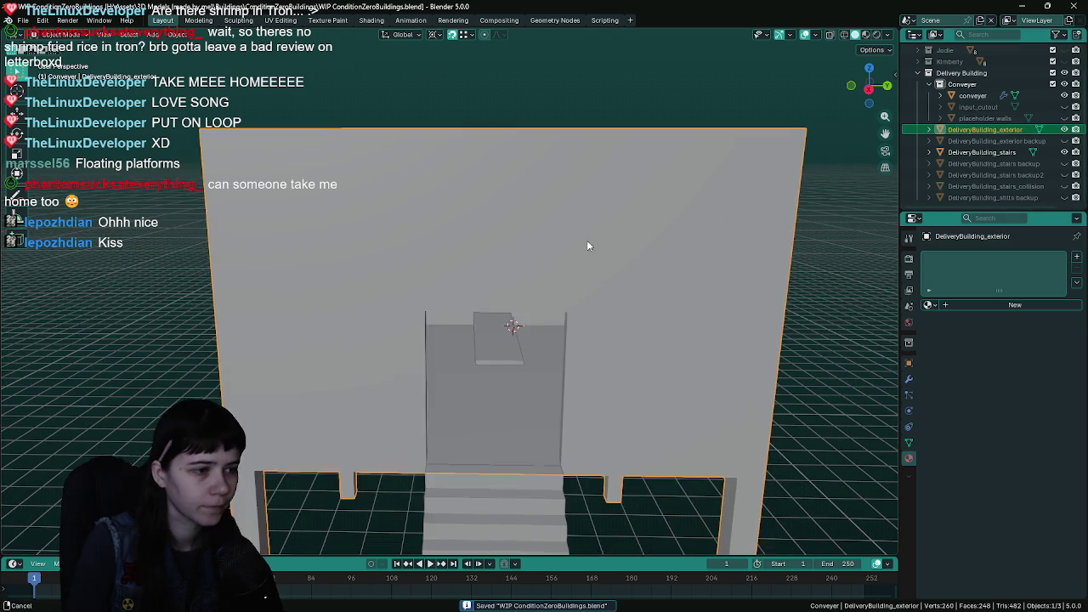
- Open the FBX export settings, then cancel without exporting
{"action": "key", "text": "q"}
{"action": "left_click", "coordinate": [583, 246]}
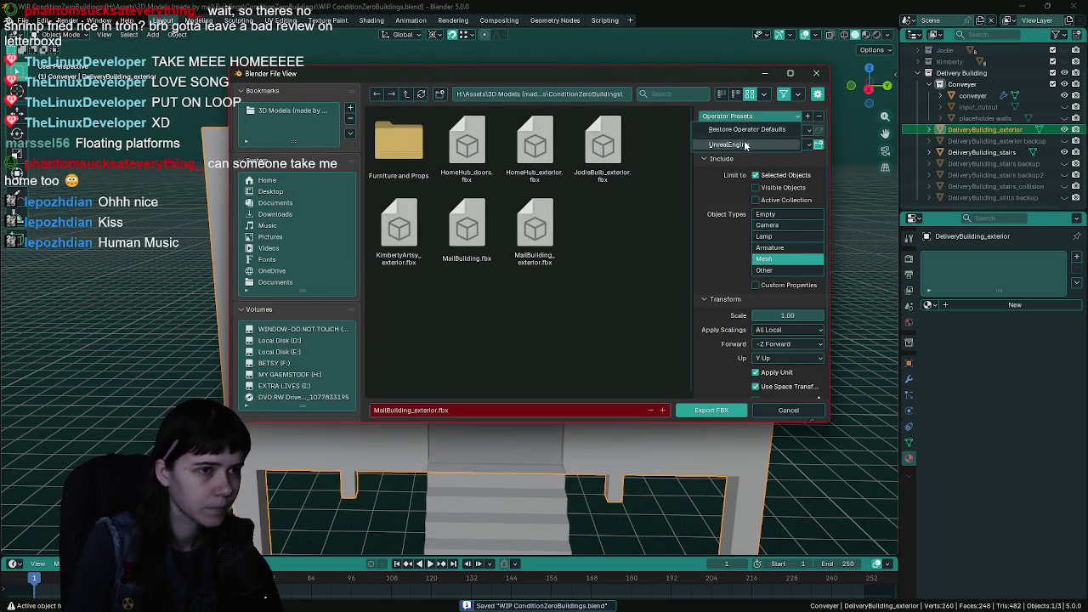
{"action": "left_click", "coordinate": [789, 410]}
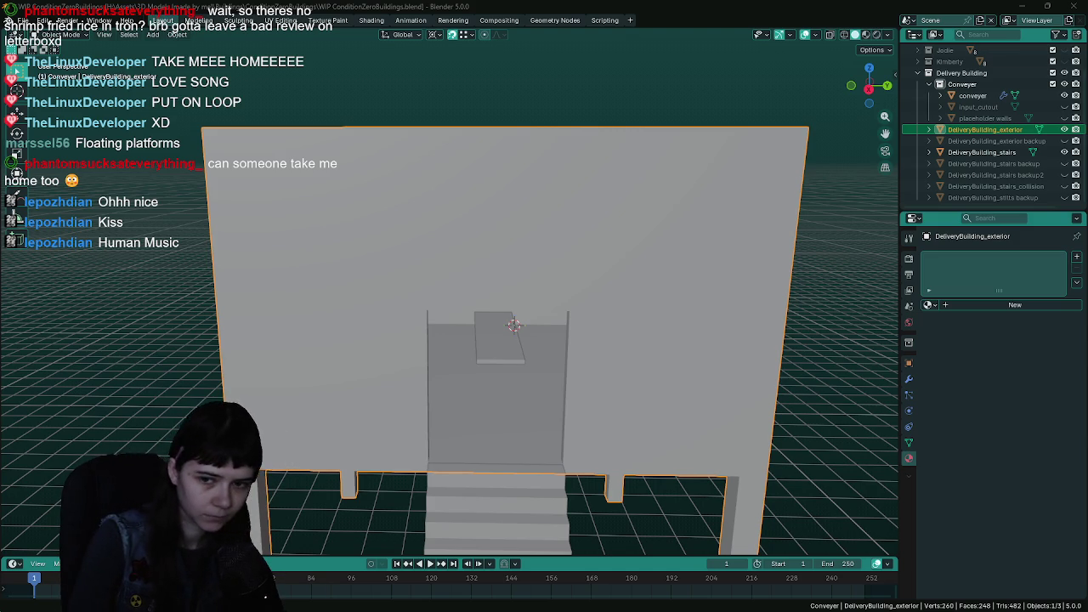
{"action": "scroll", "coordinate": [578, 314], "scroll_direction": "down", "scroll_amount": 5}
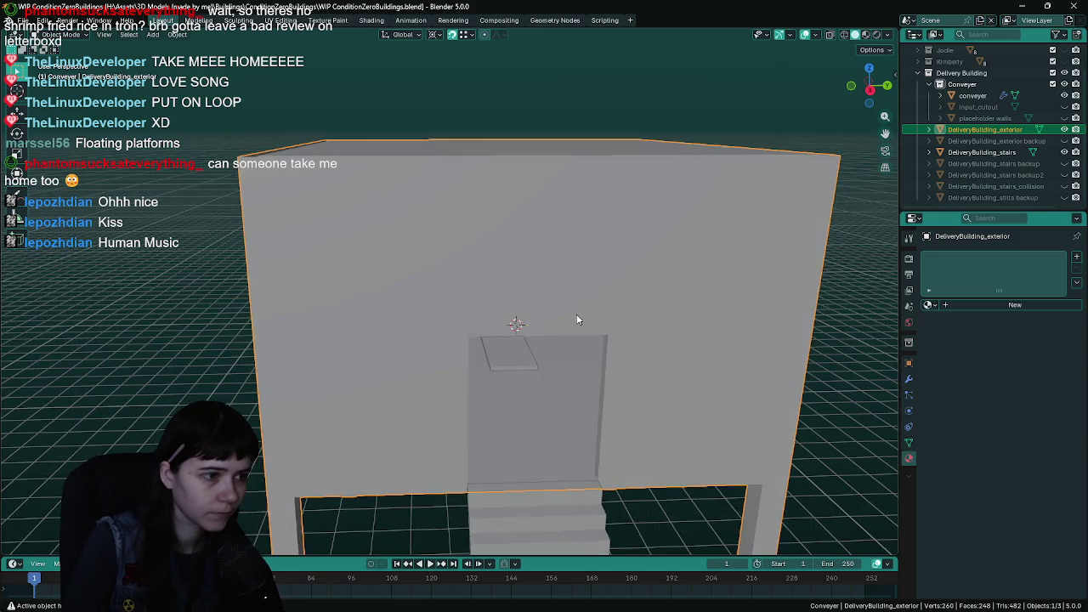
{"action": "scroll", "coordinate": [595, 314], "scroll_direction": "up", "scroll_amount": 2}
- Save the blend file and export the exterior to DeliveryBuilding_exterior.fbx
{"action": "key", "text": "ctrl+s"}
{"action": "scroll", "coordinate": [759, 267], "scroll_direction": "down", "scroll_amount": 2}
{"action": "key", "text": "F3"}
{"action": "key", "text": "Return"}
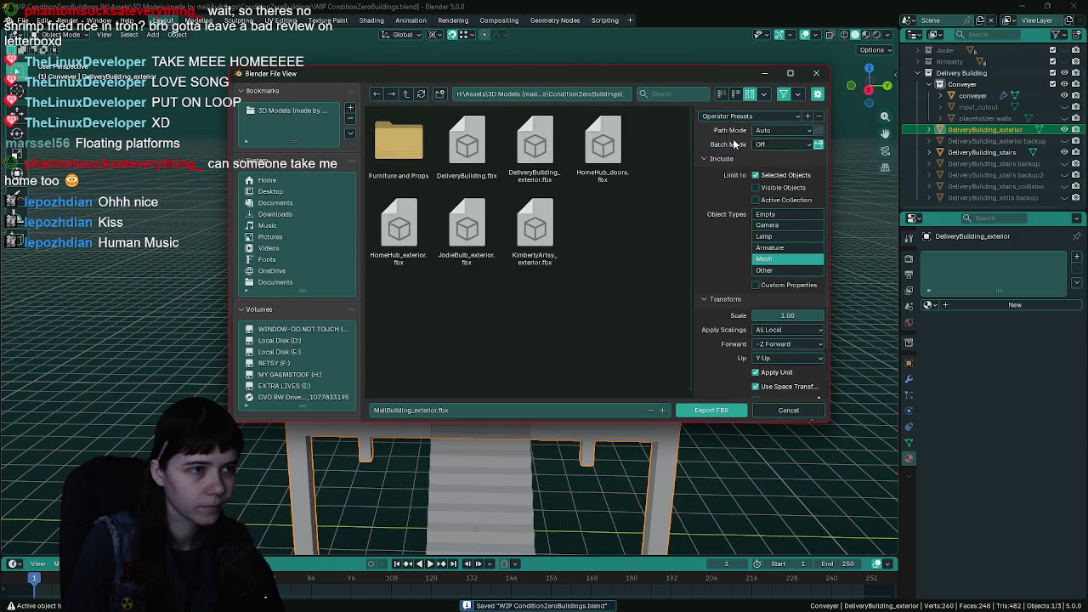
{"action": "double_click", "coordinate": [485, 153]}
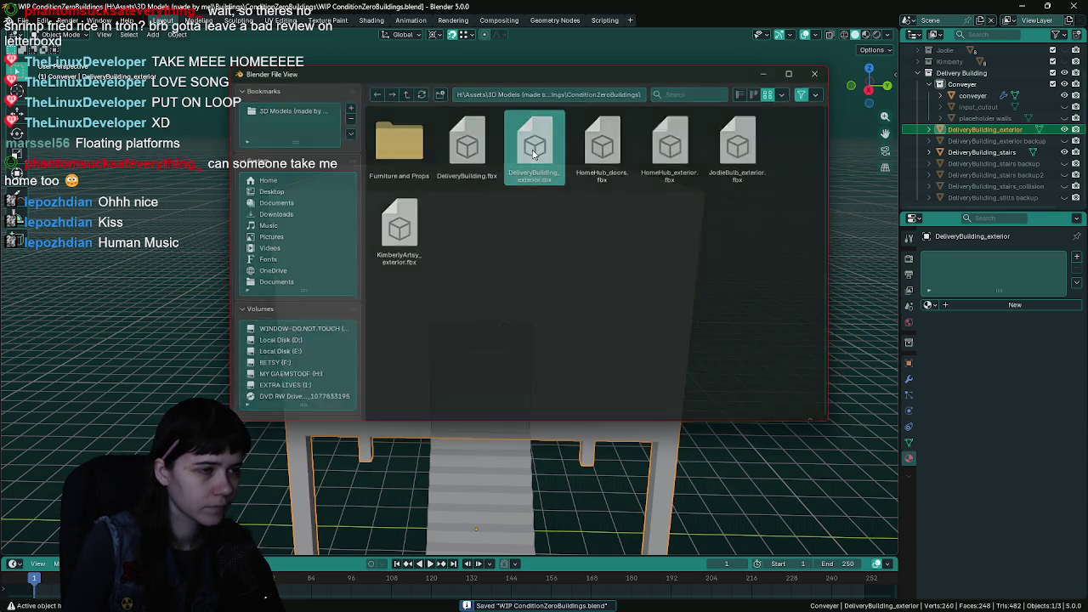
- Select DeliveryBuilding_stairs and export it as FBX using a saved export preset
{"action": "left_click", "coordinate": [1023, 155]}
{"action": "key", "text": "F3"}
{"action": "key", "text": "Return"}
{"action": "left_click", "coordinate": [731, 118]}
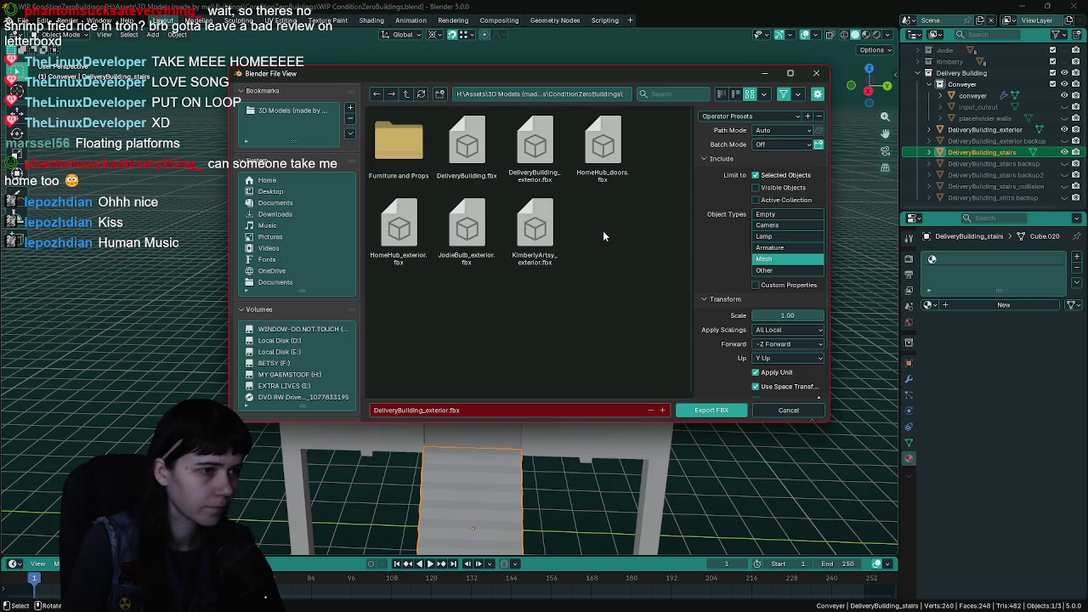
{"action": "left_click", "coordinate": [710, 409]}
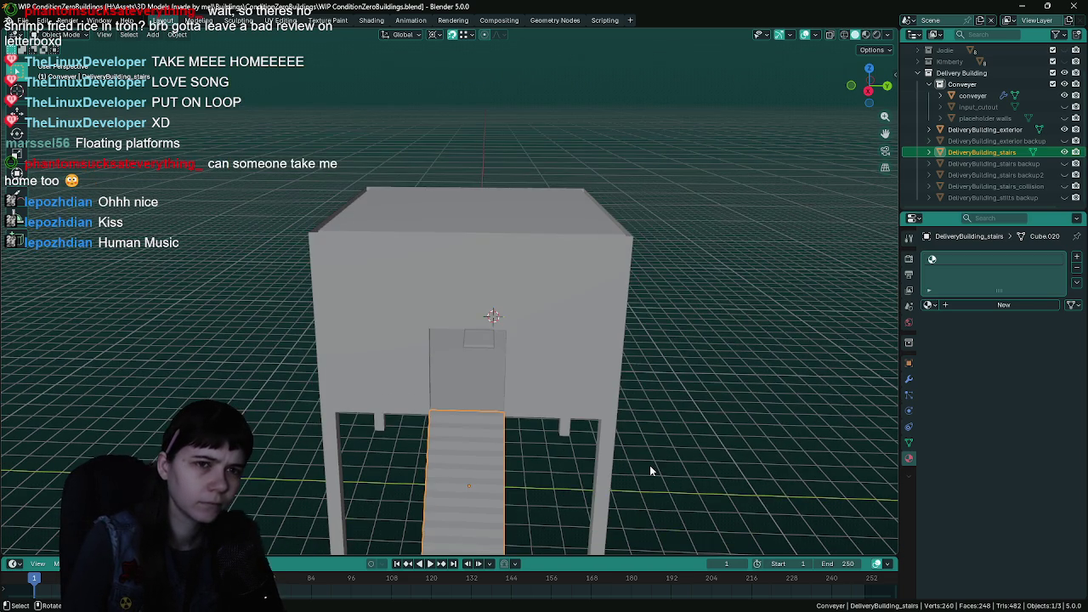
- Clear the selection, save the blend file, and orbit to a front view of the building
{"action": "mouse_move", "coordinate": [650, 465]}
{"action": "left_mouse_down"}
{"action": "mouse_move", "coordinate": [620, 389]}
{"action": "mouse_move", "coordinate": [607, 426]}
{"action": "mouse_move", "coordinate": [636, 432]}
{"action": "mouse_move", "coordinate": [597, 399]}
{"action": "left_mouse_up"}
{"action": "left_click", "coordinate": [663, 401]}
{"action": "key", "text": "ctrl+s"}
{"action": "left_click_drag", "start_coordinate": [663, 400], "coordinate": [544, 439]}
{"action": "left_click", "coordinate": [340, 605]}
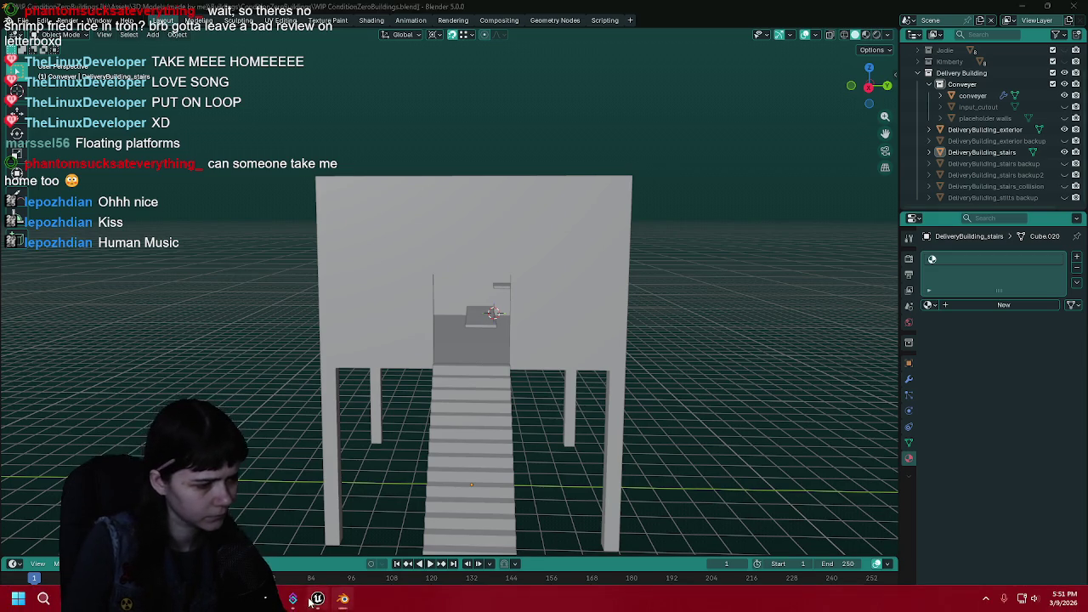
- Reimport the DeliveryBuilding mesh from the Content Drawer and save the selected unsaved content
{"action": "key", "text": "ctrl+space"}
{"action": "right_click", "coordinate": [174, 468]}
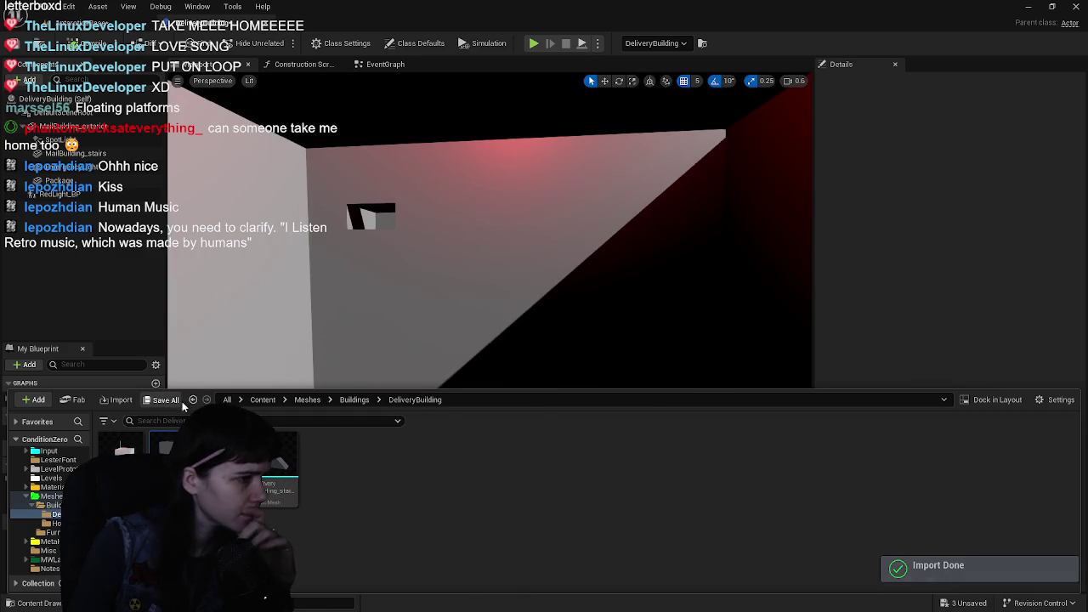
{"action": "left_click", "coordinate": [181, 400]}
{"action": "left_click", "coordinate": [637, 441]}
{"action": "mouse_move", "coordinate": [643, 246]}
{"action": "left_mouse_down"}
{"action": "mouse_move", "coordinate": [613, 280]}
{"action": "mouse_move", "coordinate": [595, 255]}
{"action": "mouse_move", "coordinate": [629, 229]}
{"action": "mouse_move", "coordinate": [646, 247]}
{"action": "mouse_move", "coordinate": [399, 454]}
{"action": "left_mouse_up"}
{"action": "key", "text": "ctrl+space"}
{"action": "key", "text": "ctrl+space"}
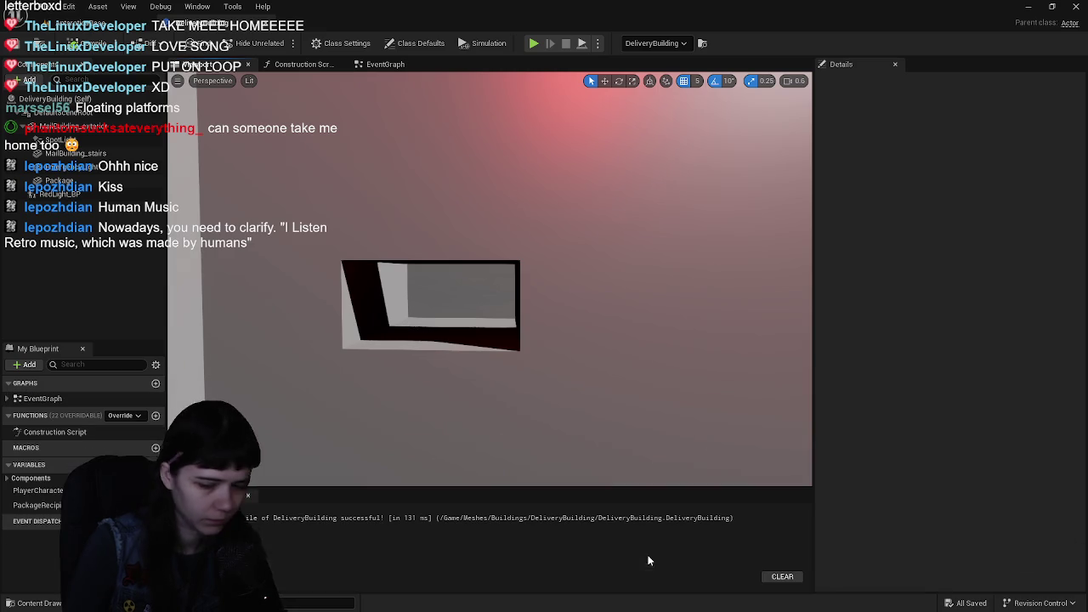
{"action": "key", "text": "alt+Tab"}
- Select DeliveryBuilding_exterior and inspect the small box face on its wall in edit mode
{"action": "left_click_drag", "start_coordinate": [474, 261], "coordinate": [459, 246]}
{"action": "scroll", "coordinate": [441, 231], "scroll_direction": "up", "scroll_amount": 5}
{"action": "scroll", "coordinate": [658, 264], "scroll_direction": "down", "scroll_amount": 5}
{"action": "scroll", "coordinate": [662, 246], "scroll_direction": "up", "scroll_amount": 6}
{"action": "left_click", "coordinate": [662, 239]}
{"action": "key", "text": "Tab"}
{"action": "left_click", "coordinate": [565, 184]}
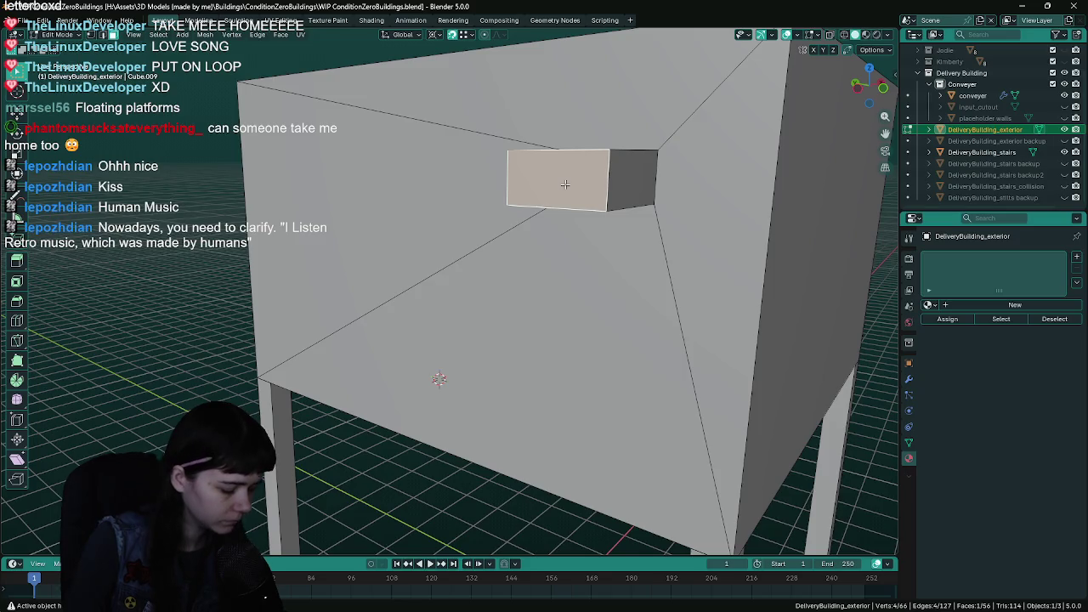
{"action": "right_click", "coordinate": [565, 183]}
{"action": "key", "text": "Escape"}
{"action": "key", "text": "Tab"}
- Export the exterior with the UnrealEngine preset, overwriting DeliveryBuilding_exterior.fbx
{"action": "scroll", "coordinate": [513, 253], "scroll_direction": "up", "scroll_amount": 4}
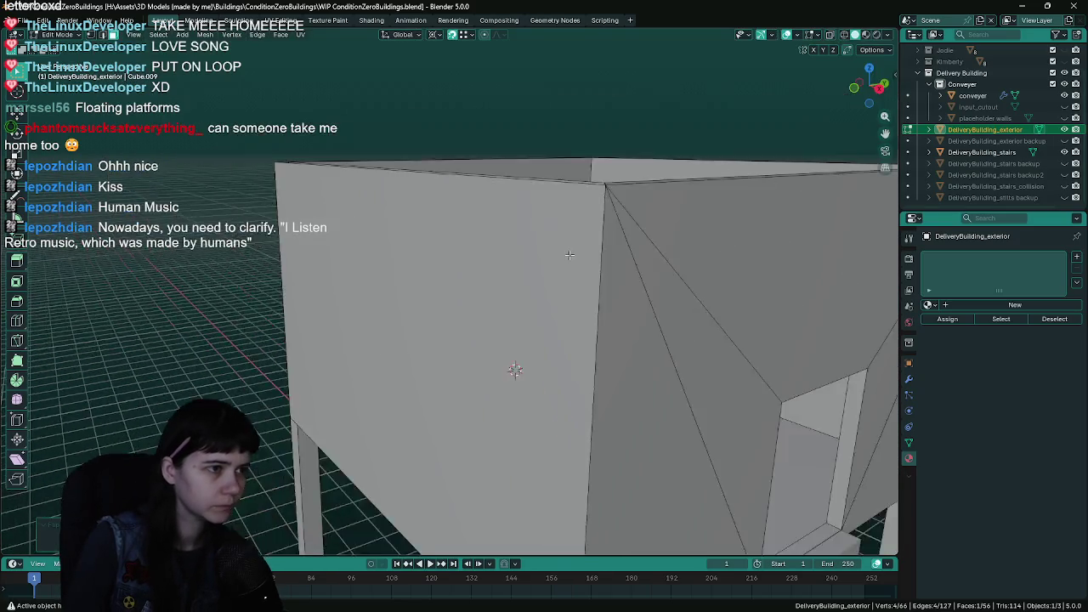
{"action": "scroll", "coordinate": [513, 253], "scroll_direction": "down", "scroll_amount": 5}
{"action": "key", "text": "shift+r"}
{"action": "left_click", "coordinate": [748, 117]}
{"action": "left_click", "coordinate": [730, 144]}
{"action": "double_click", "coordinate": [543, 164]}
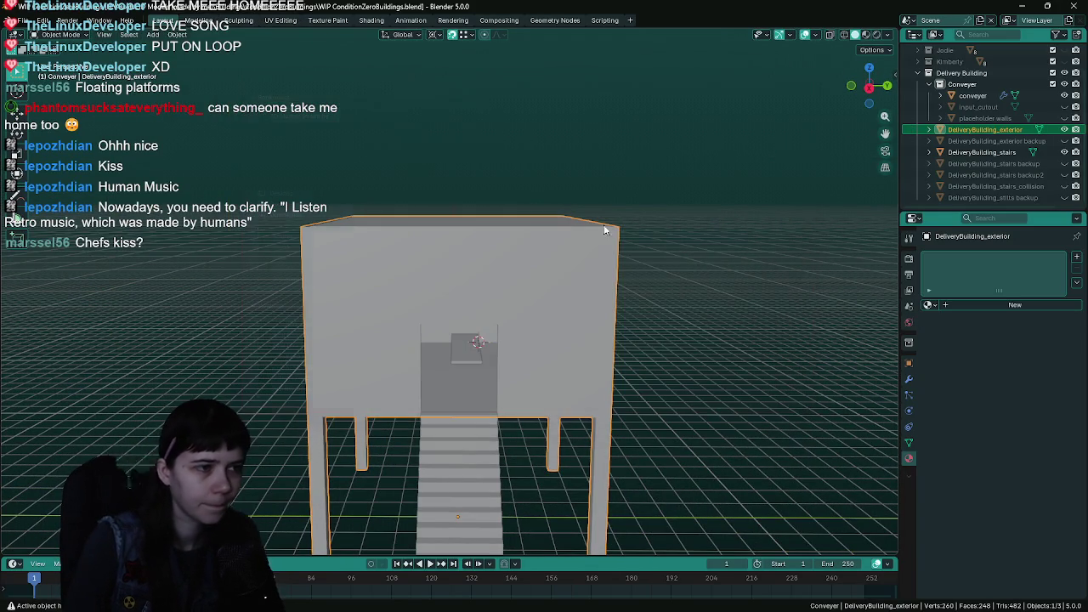
{"action": "key", "text": "alt+Tab"}
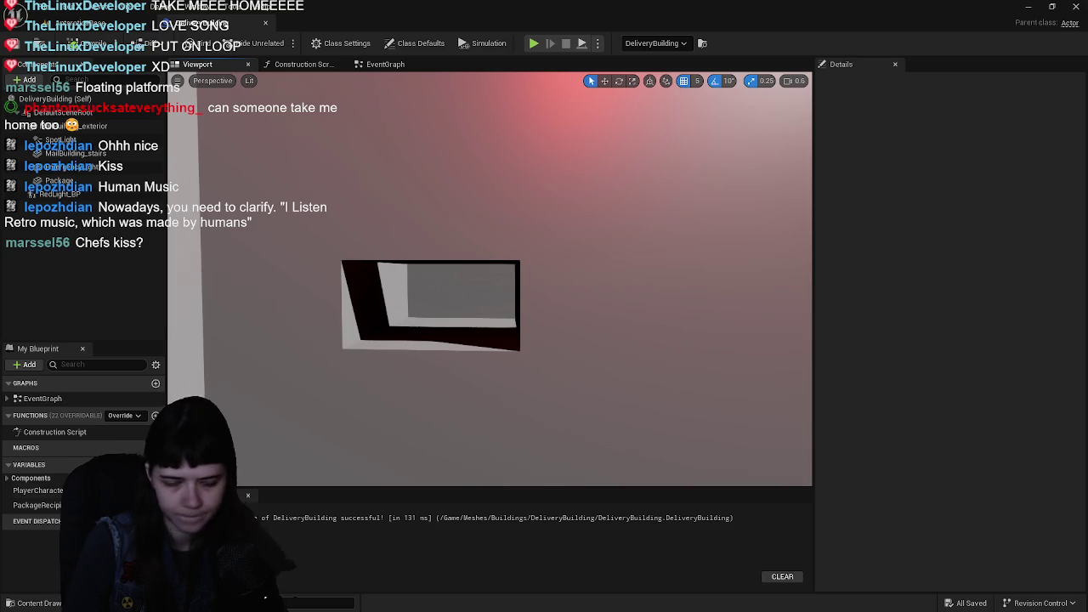
- Reimport the exterior mesh asset from the updated DeliveryBuilding_exterior.fbx
{"action": "key", "text": "ctrl+space"}
{"action": "right_click", "coordinate": [178, 464]}
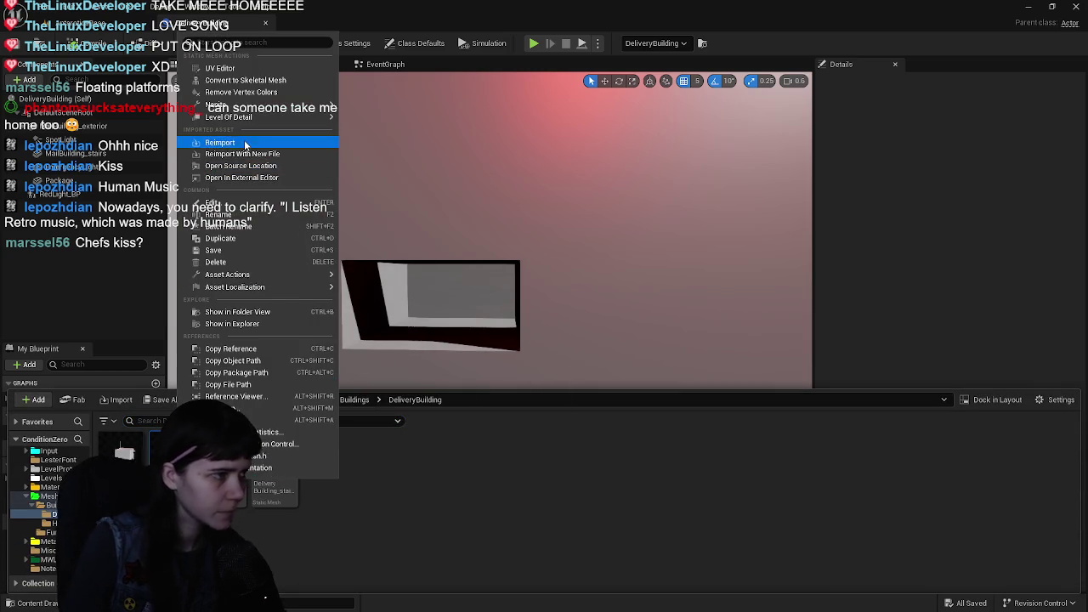
{"action": "left_click", "coordinate": [206, 139]}
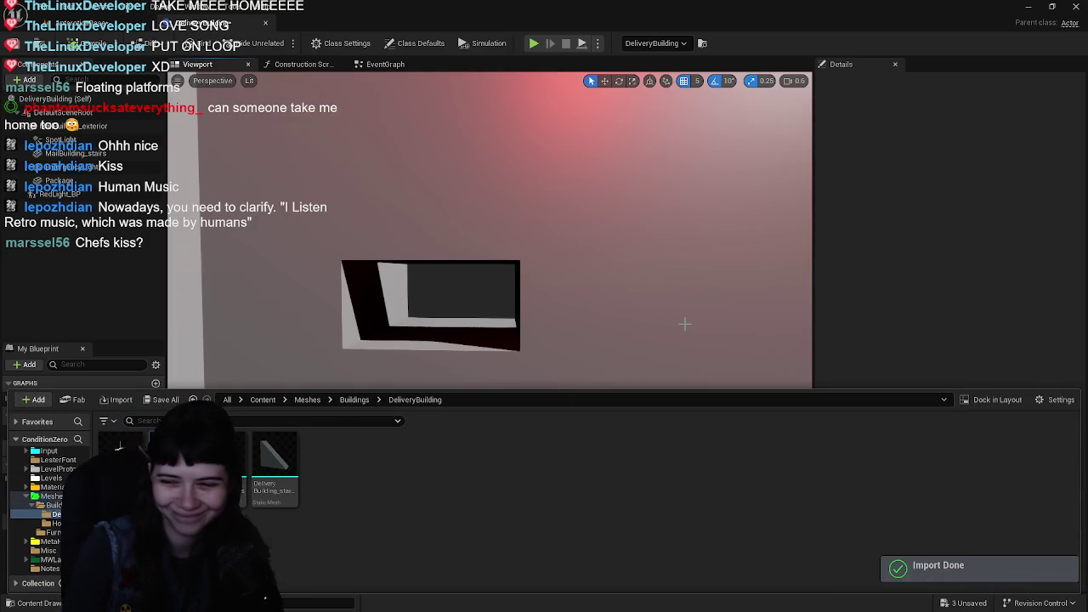
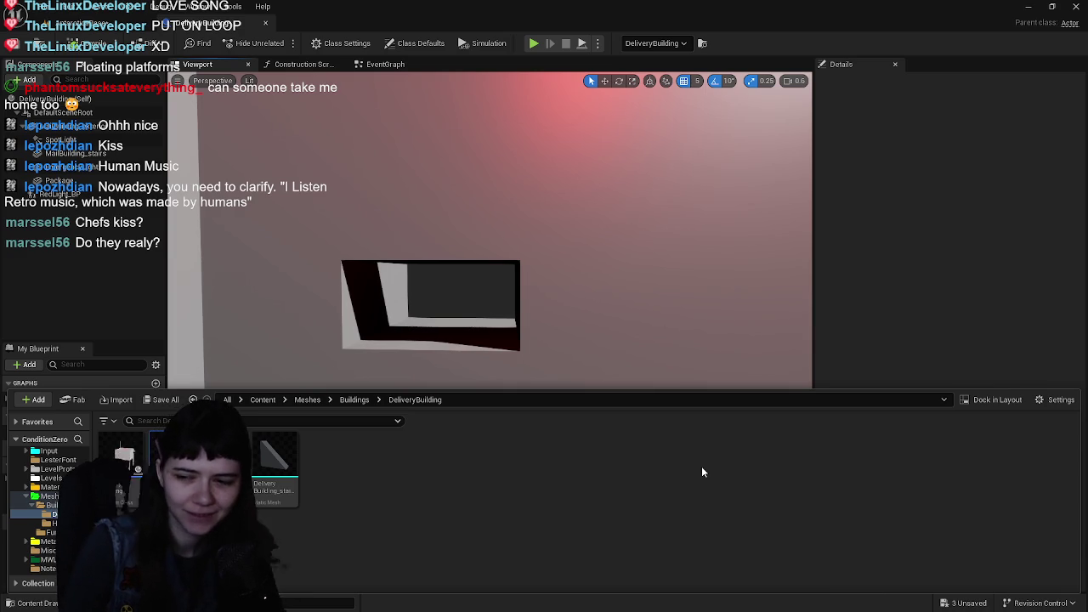
- Fly the preview camera into the DeliveryBuilding's dark interior and back out to the exterior
{"action": "left_click_drag", "start_coordinate": [592, 360], "coordinate": [578, 353]}
{"action": "left_click_drag", "start_coordinate": [461, 328], "coordinate": [462, 328]}
{"action": "left_click_drag", "start_coordinate": [545, 93], "coordinate": [545, 93]}
- Briefly show the Content Drawer, then switch to the Blender building file
{"action": "key", "text": "ctrl+space"}
{"action": "key", "text": "ctrl+space"}
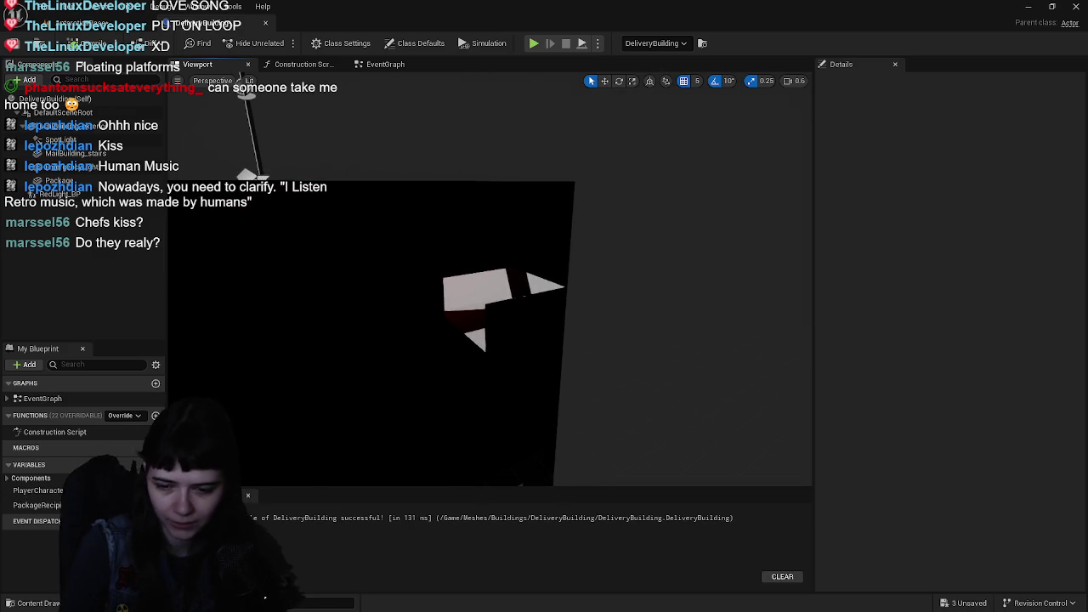
{"action": "key", "text": "alt+Tab"}
{"action": "scroll", "coordinate": [500, 307], "scroll_direction": "up", "scroll_amount": 5}
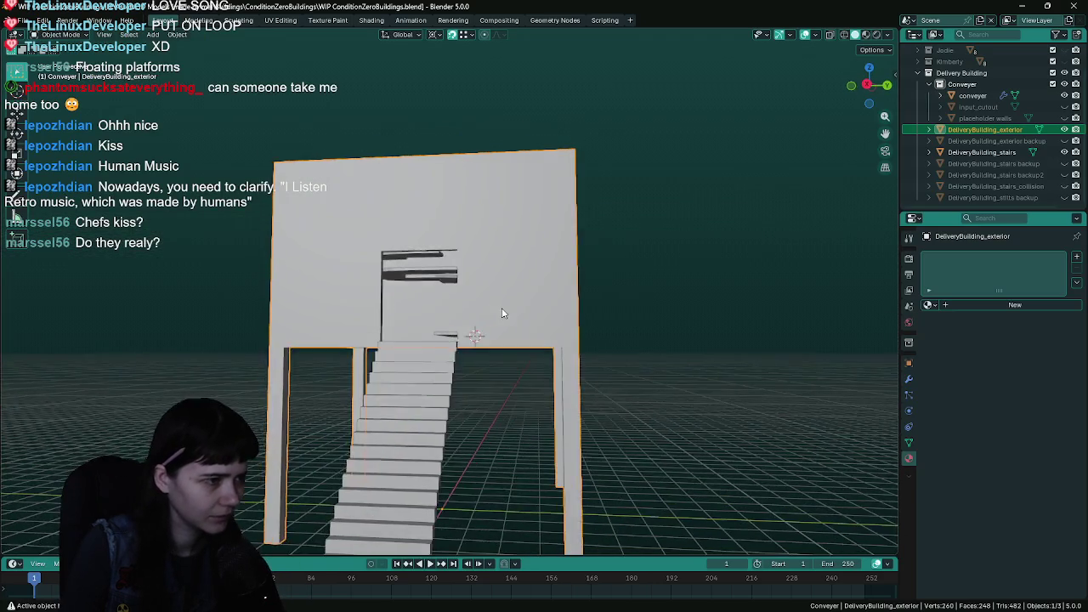
- Turn on the Face Orientation overlay to show which way faces point
{"action": "scroll", "coordinate": [411, 300], "scroll_direction": "down", "scroll_amount": 5}
{"action": "left_click", "coordinate": [820, 34]}
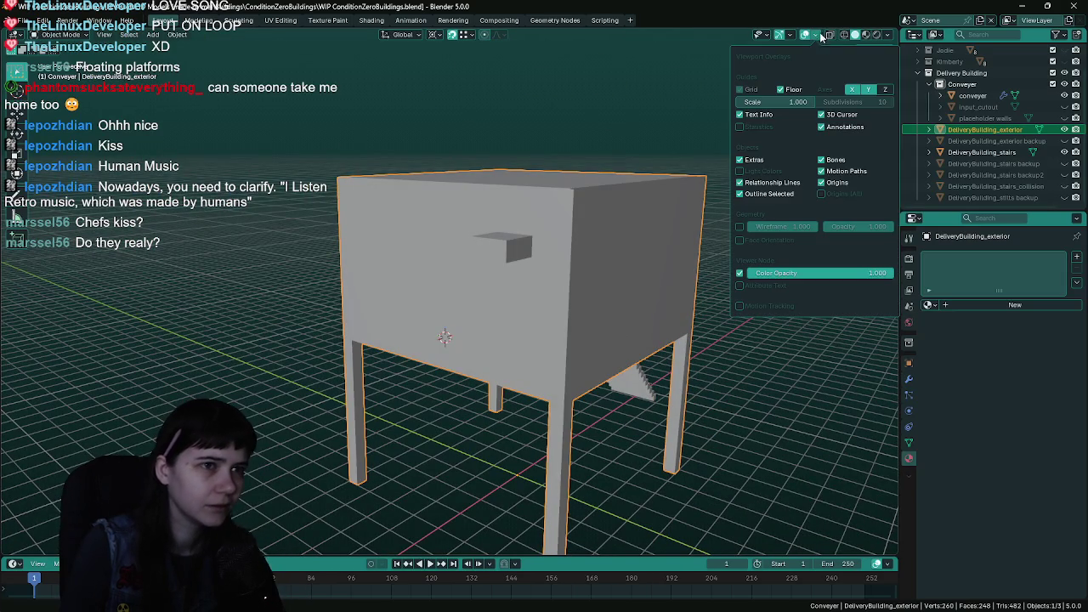
{"action": "left_click", "coordinate": [744, 240]}
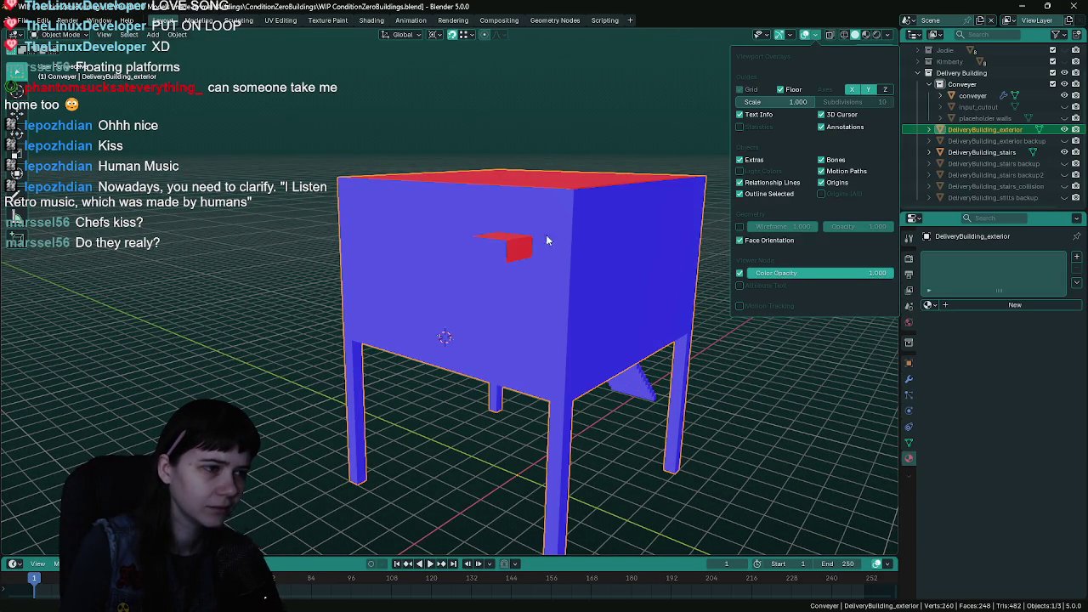
{"action": "scroll", "coordinate": [524, 187], "scroll_direction": "up", "scroll_amount": 4}
- Flip the inward-facing red face on DeliveryBuilding_exterior so it points outward
{"action": "key", "text": "Tab"}
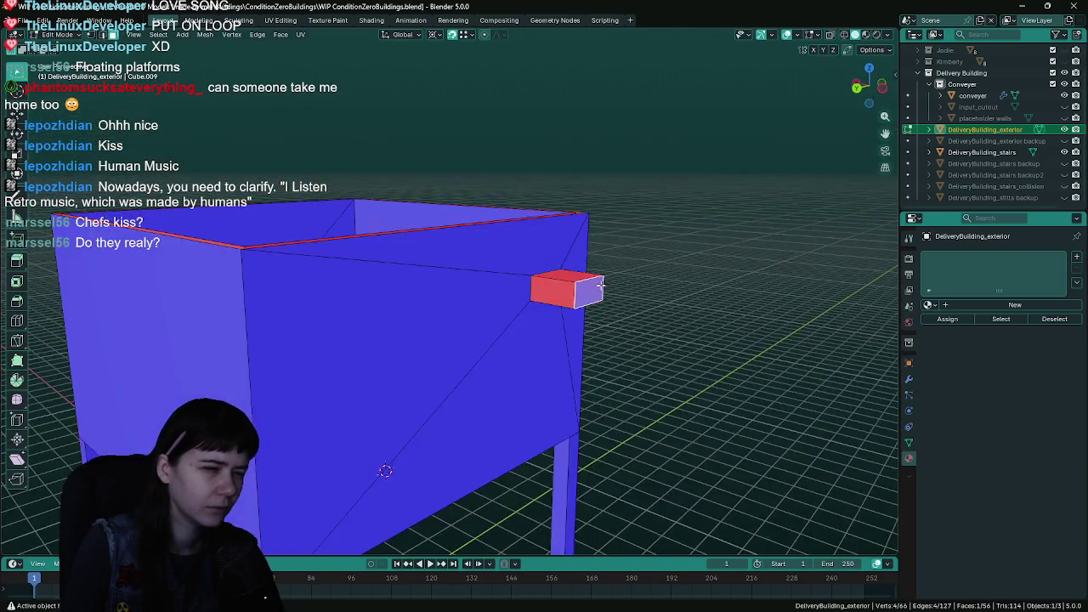
{"action": "scroll", "coordinate": [596, 301], "scroll_direction": "up", "scroll_amount": 6}
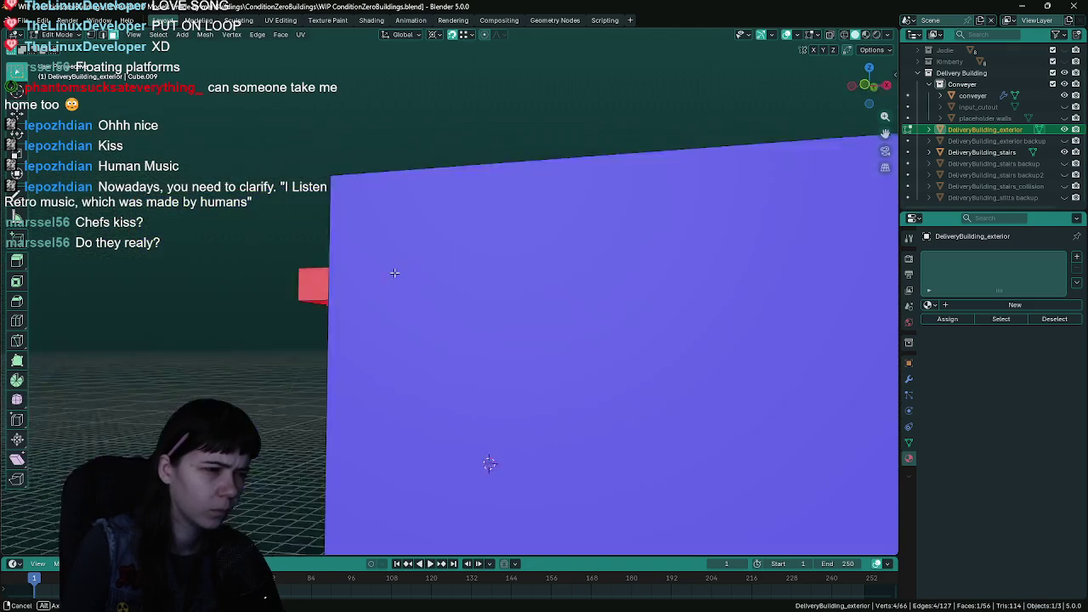
{"action": "left_click", "coordinate": [487, 267]}
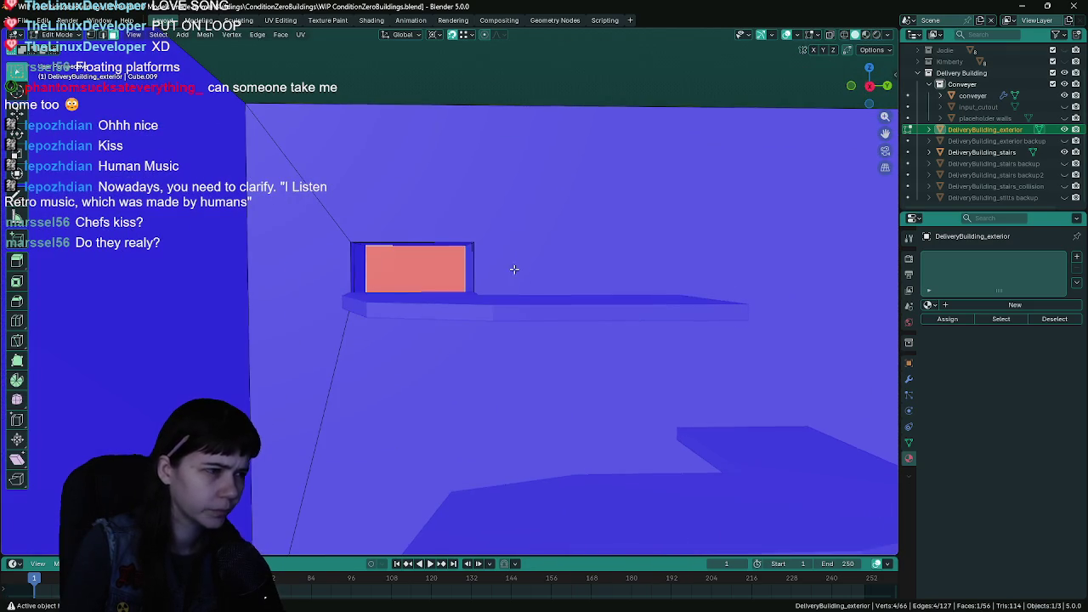
{"action": "scroll", "coordinate": [491, 268], "scroll_direction": "down", "scroll_amount": 1}
{"action": "right_click", "coordinate": [497, 269]}
{"action": "left_click", "coordinate": [498, 269]}
{"action": "key", "text": "Tab"}
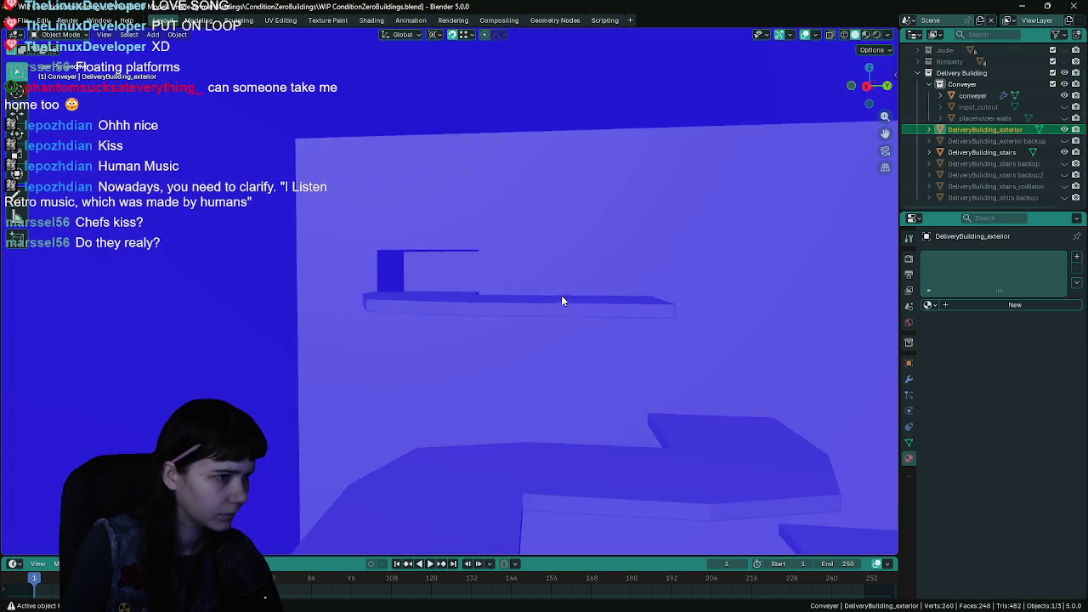
- Export the exterior mesh as FBX and save the blend file
{"action": "key", "text": "q"}
{"action": "left_click", "coordinate": [561, 268]}
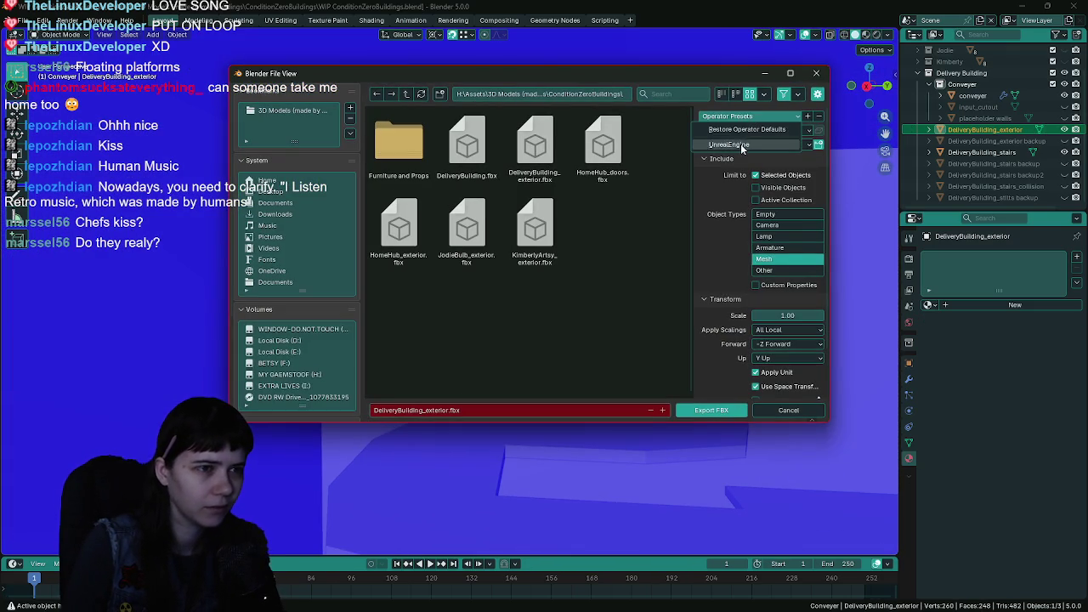
{"action": "left_click", "coordinate": [707, 410]}
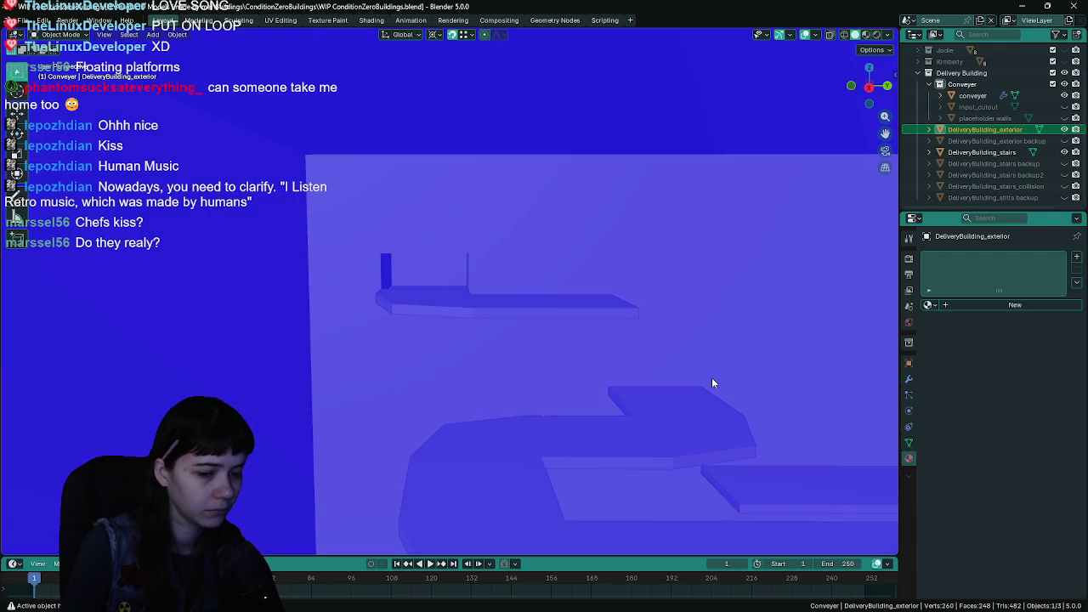
{"action": "key", "text": "ctrl+s"}
- Turn off the Face Orientation overlay, look over the platforms, and return to Unreal Engine
{"action": "left_click", "coordinate": [814, 35]}
{"action": "left_click", "coordinate": [739, 241]}
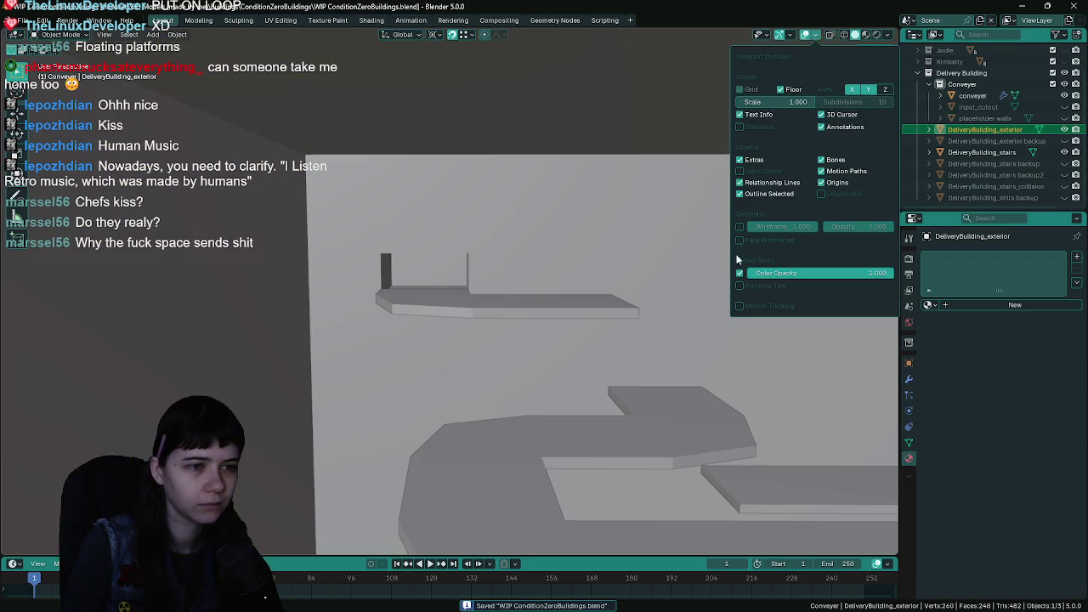
{"action": "left_click_drag", "start_coordinate": [748, 345], "coordinate": [672, 284]}
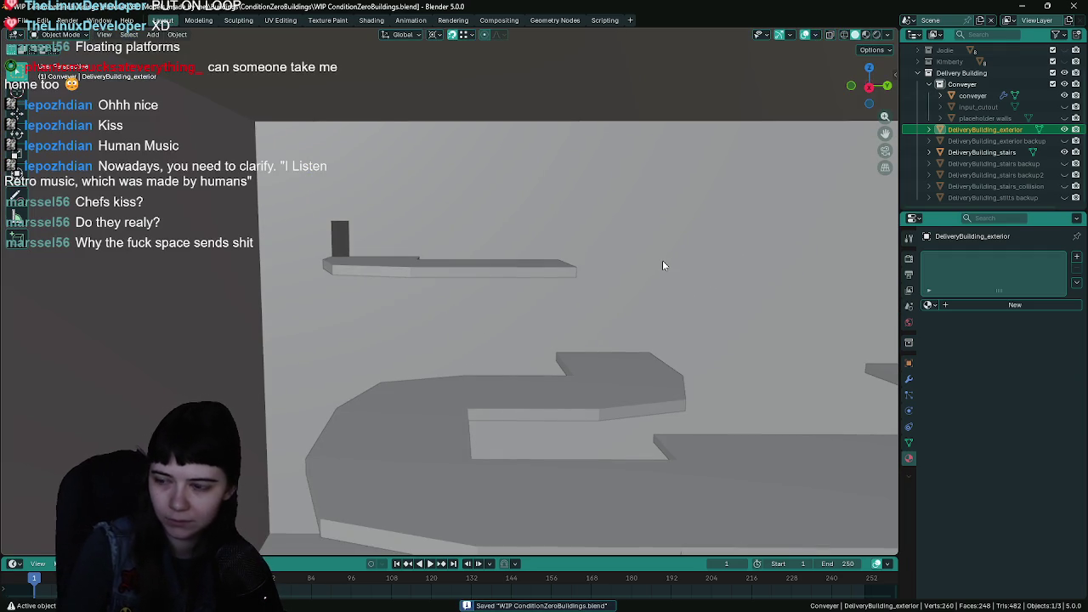
{"action": "key", "text": "alt+Tab"}
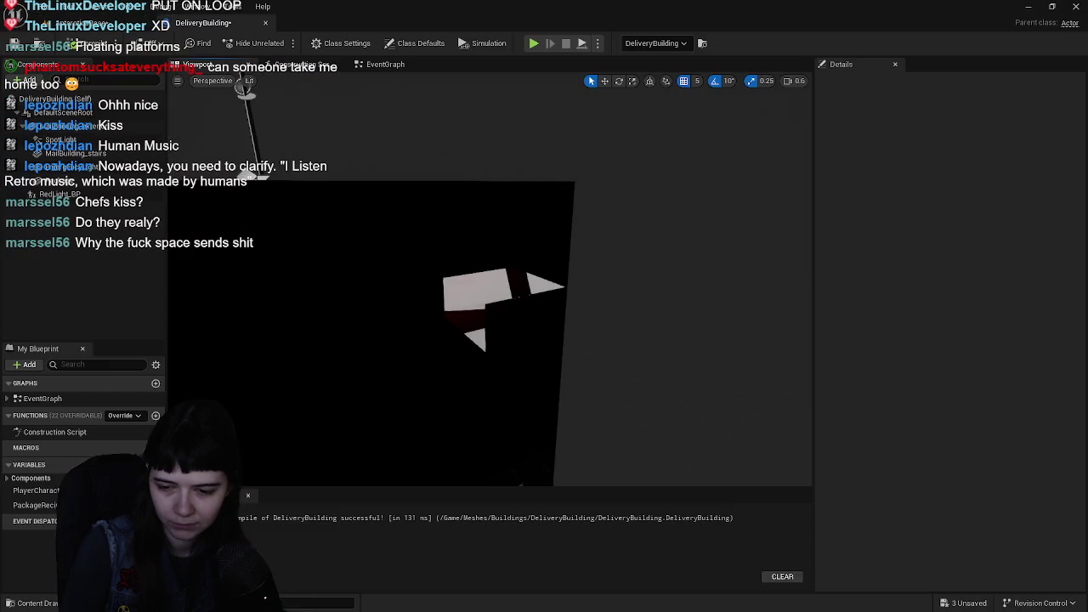
- Reimport DeliveryBuilding_exterior from the updated FBX and save all modified assets
{"action": "key", "text": "ctrl+space"}
{"action": "right_click", "coordinate": [253, 192]}
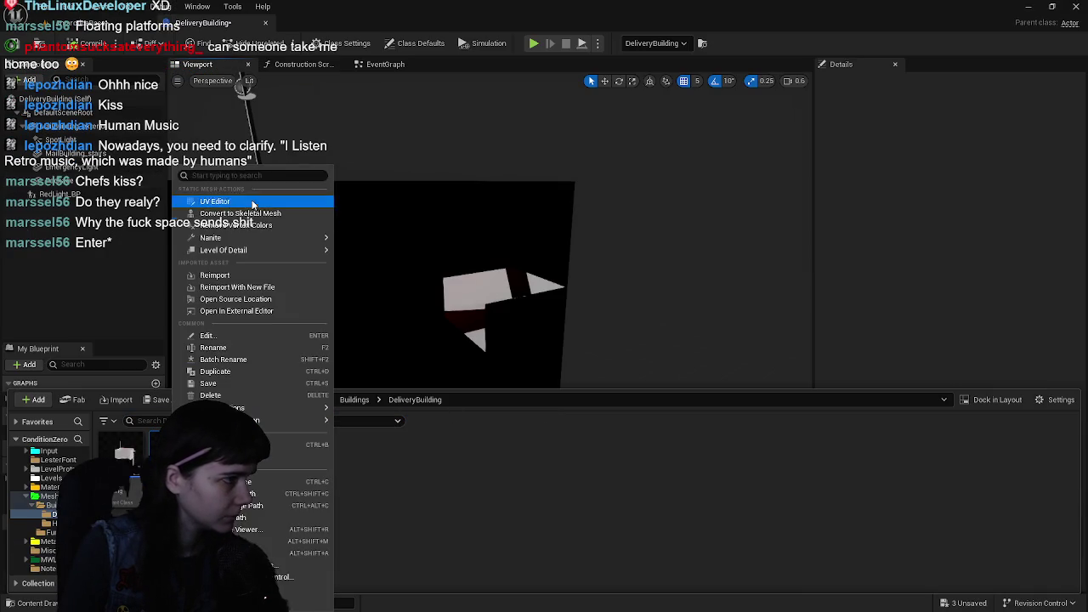
{"action": "left_click", "coordinate": [250, 269]}
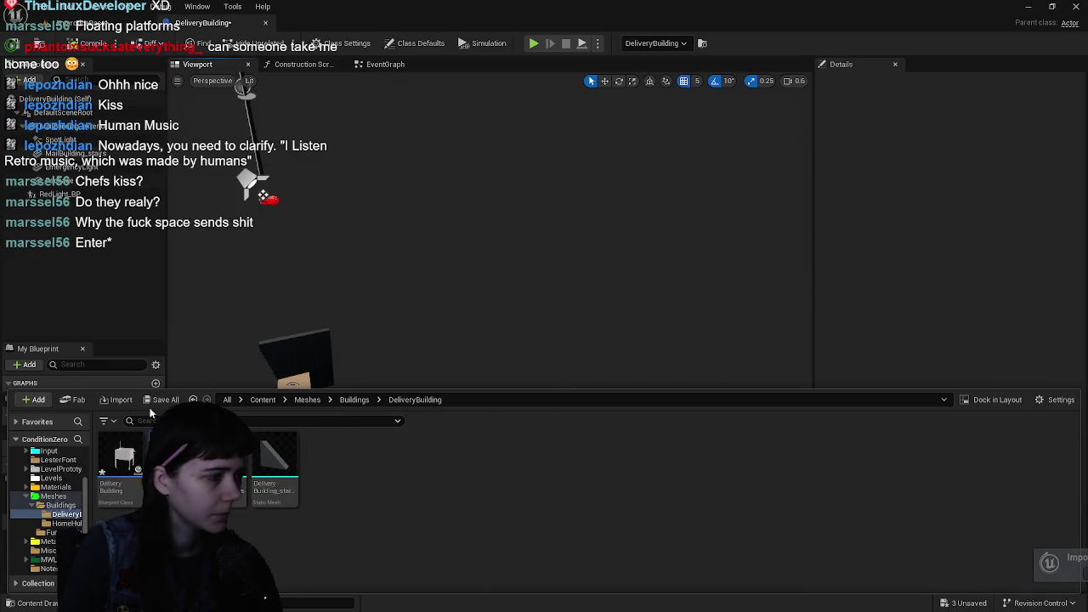
{"action": "left_click", "coordinate": [163, 400]}
{"action": "left_click", "coordinate": [625, 440]}
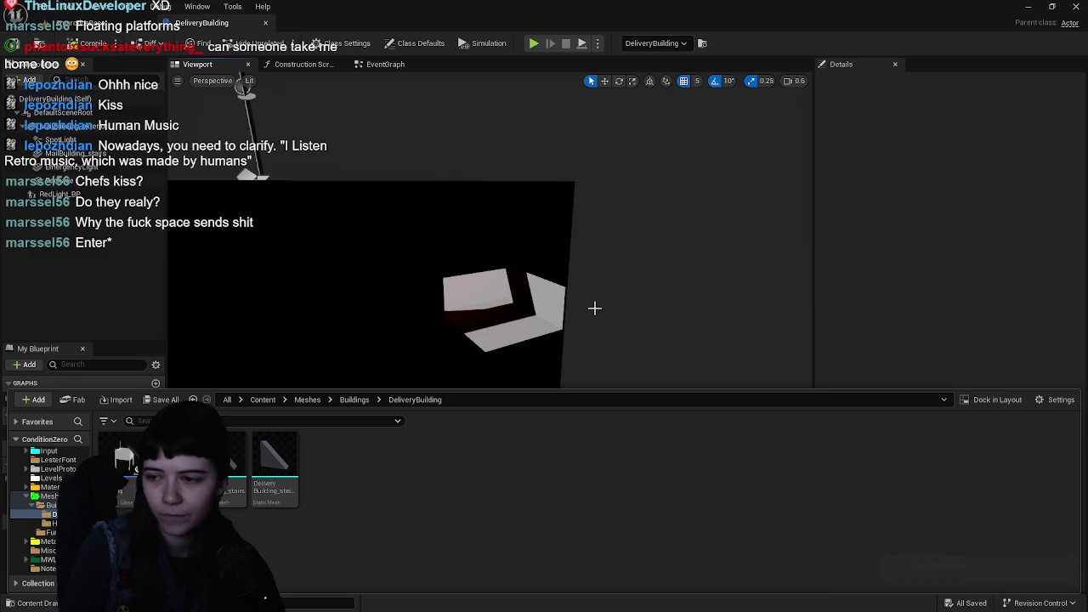
- Check the reimported interior's lit walls, then return to Blender and select the conveyer platforms
{"action": "left_click_drag", "start_coordinate": [555, 287], "coordinate": [501, 285]}
{"action": "mouse_move", "coordinate": [410, 150]}
{"action": "left_mouse_down"}
{"action": "mouse_move", "coordinate": [515, 192]}
{"action": "mouse_move", "coordinate": [468, 109]}
{"action": "left_mouse_up"}
{"action": "key", "text": "ctrl+space"}
{"action": "key", "text": "ctrl+space"}
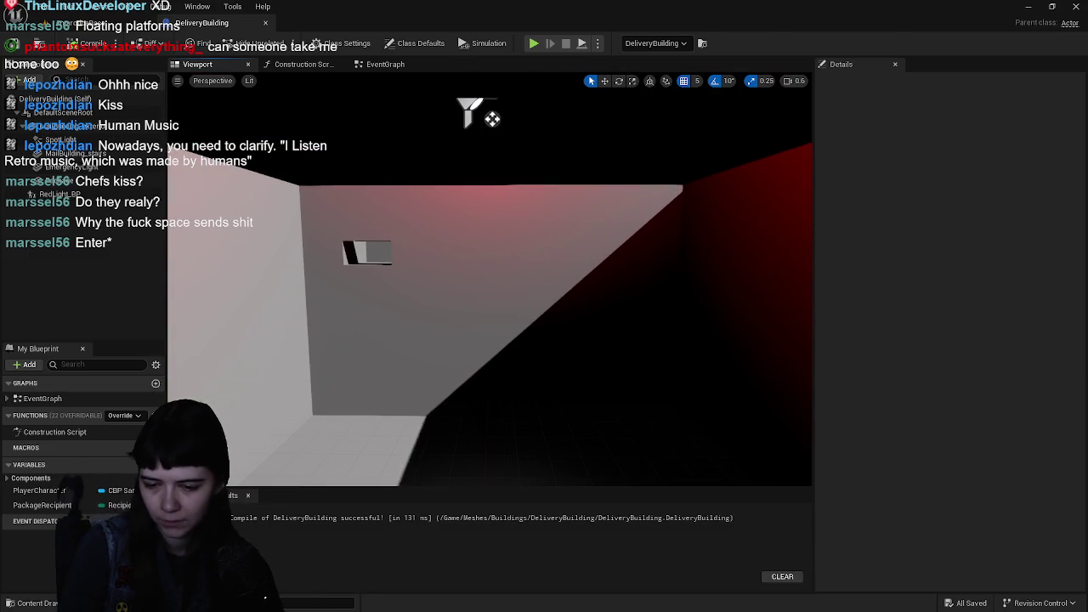
{"action": "key", "text": "alt+Tab"}
{"action": "left_click", "coordinate": [589, 298]}
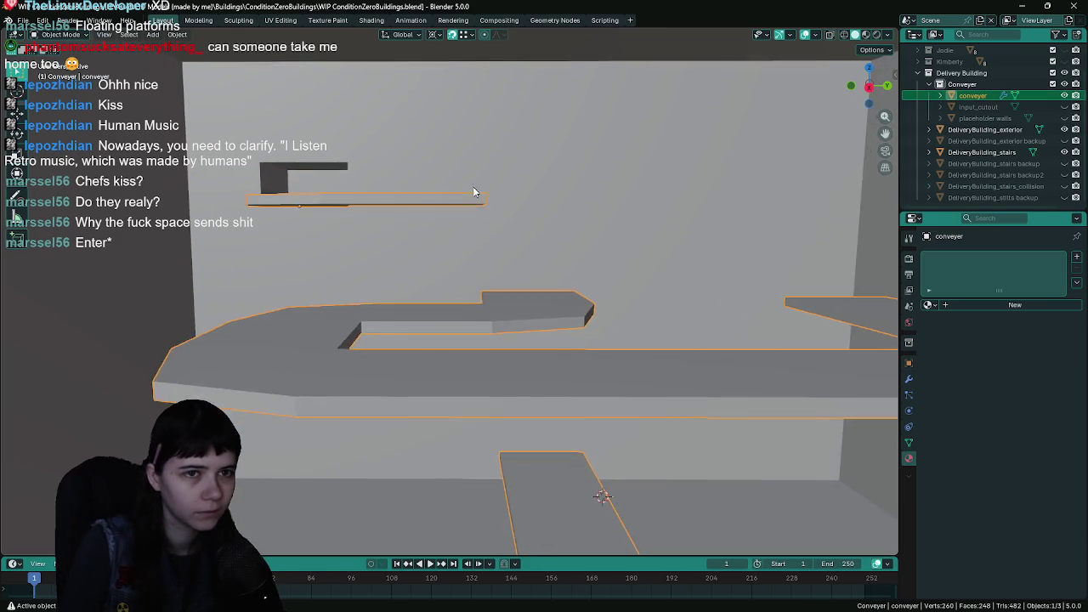
- Rename the conveyer object to DeliveryBuilding_conveyer and save the blend file
{"action": "scroll", "coordinate": [473, 192], "scroll_direction": "up", "scroll_amount": 5}
{"action": "scroll", "coordinate": [490, 220], "scroll_direction": "down", "scroll_amount": 5}
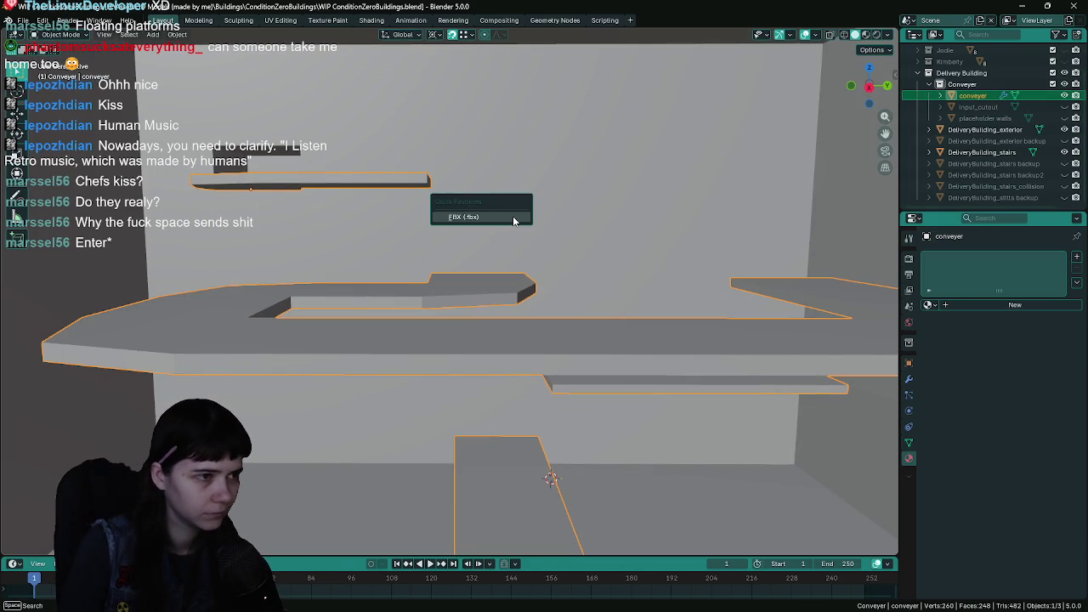
{"action": "double_click", "coordinate": [986, 95]}
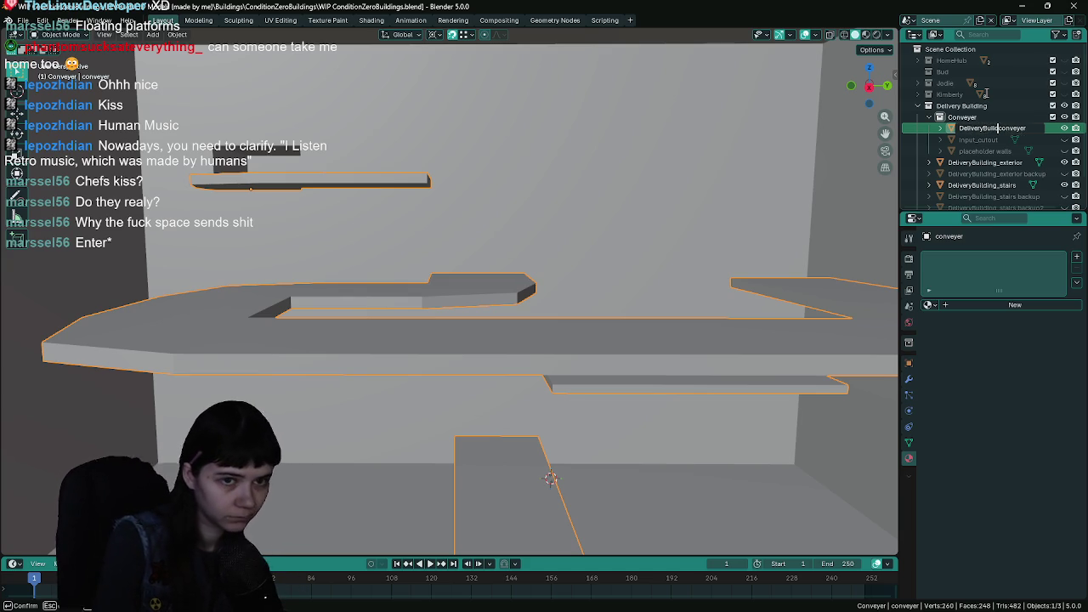
{"action": "type", "text": "_"}
{"action": "key", "text": "Return"}
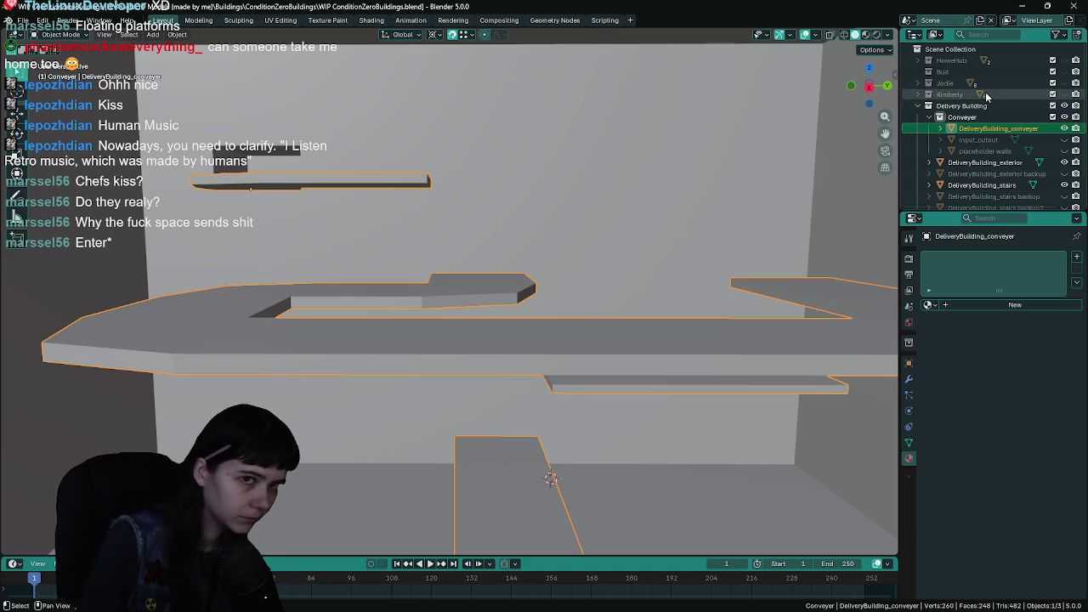
{"action": "key", "text": "ctrl+s"}
- Export the conveyer as DeliveryBuilding_conveyor.fbx, save, and return to Unreal Engine
{"action": "key", "text": "F3"}
{"action": "key", "text": "Return"}
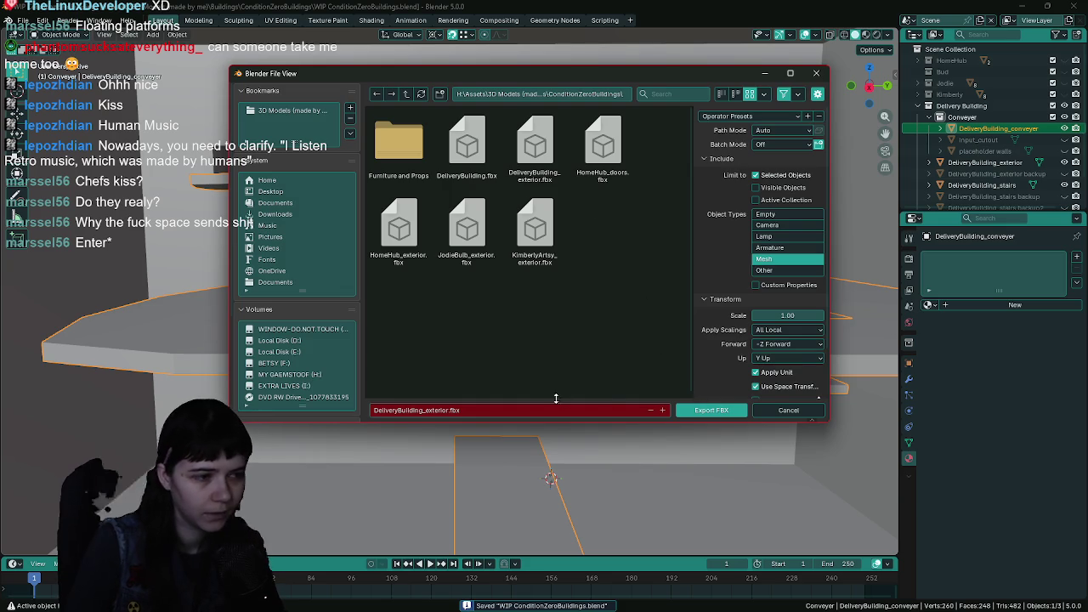
{"action": "left_click", "coordinate": [501, 411]}
{"action": "key", "text": "BackSpace"}
{"action": "key", "text": "BackSpace"}
{"action": "key", "text": "BackSpace"}
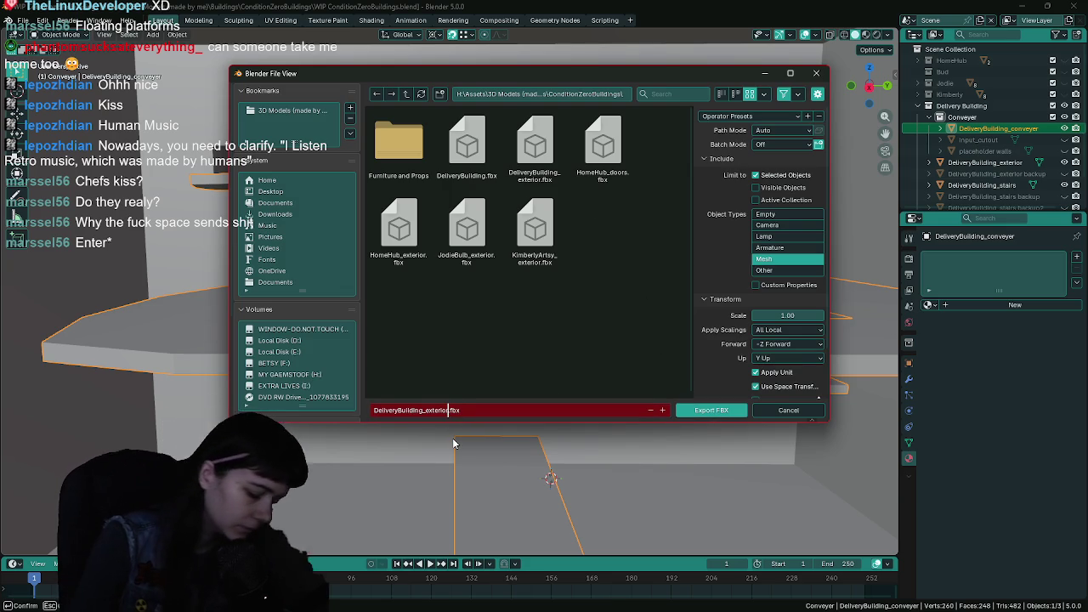
{"action": "type", "text": "conveyor"}
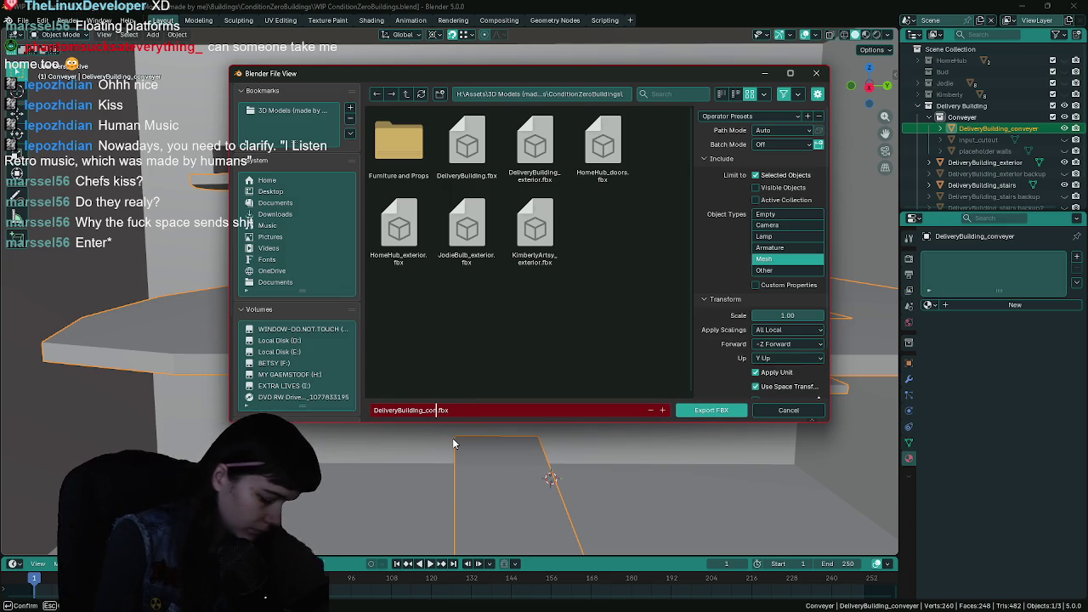
{"action": "key", "text": "Return"}
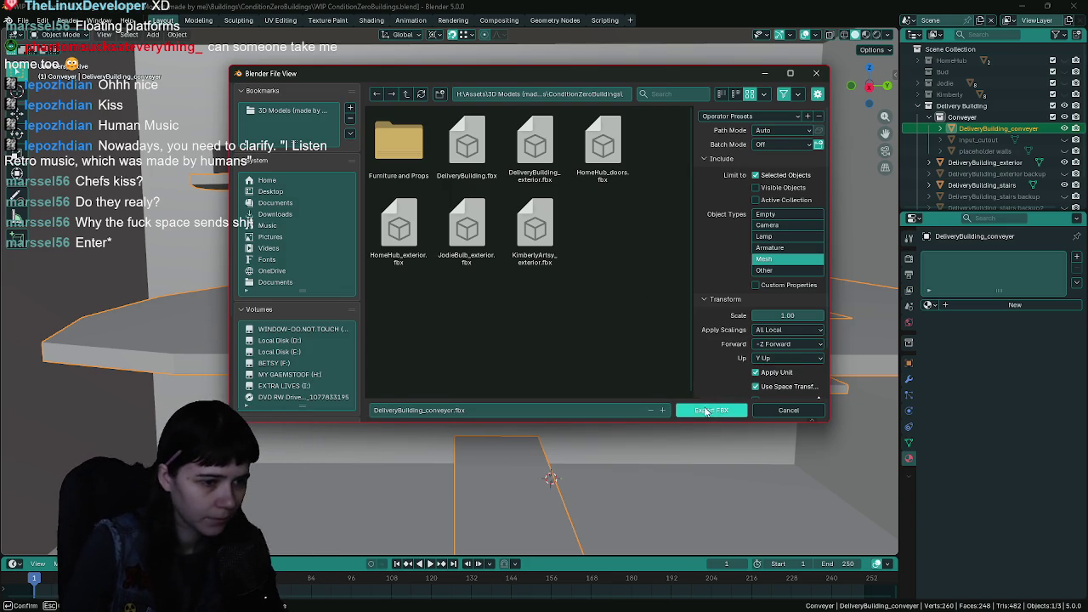
{"action": "left_click", "coordinate": [704, 410]}
{"action": "key", "text": "ctrl+s"}
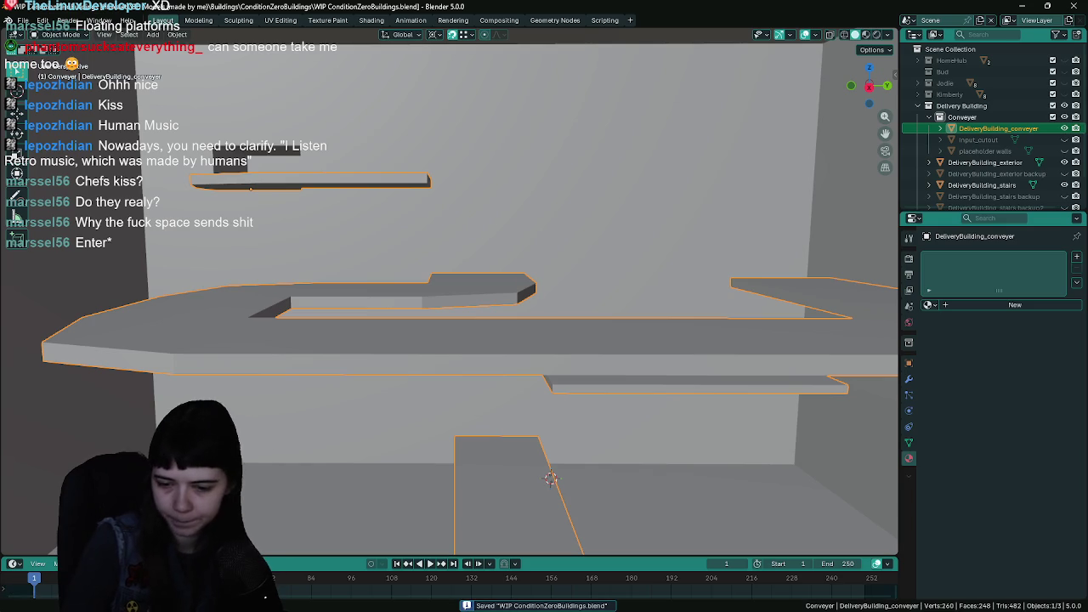
{"action": "key", "text": "alt+Tab"}
{"action": "key", "text": "ctrl+space"}
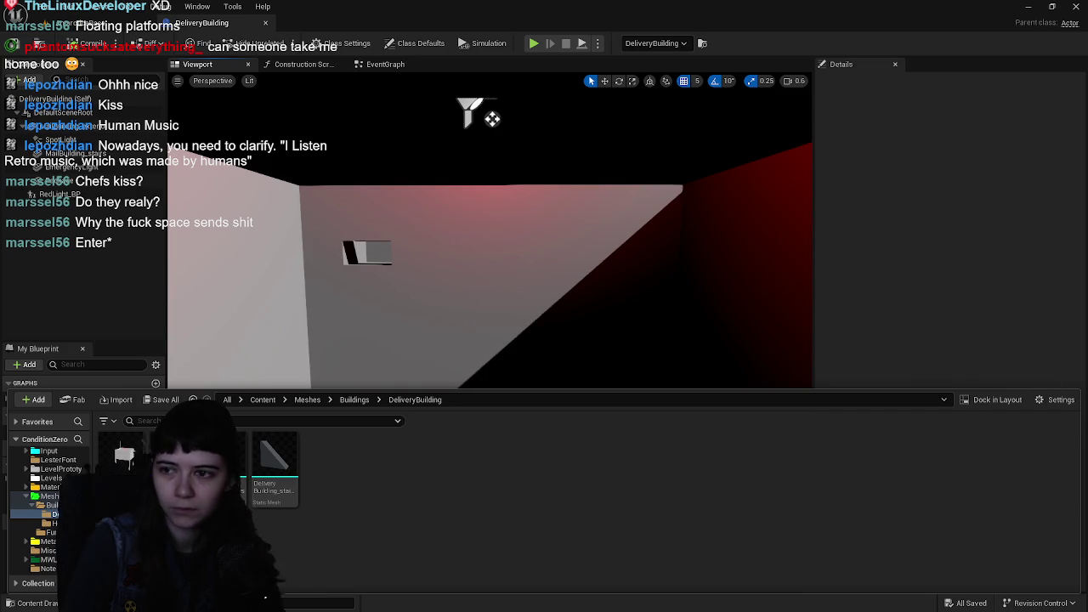
- Import the conveyor FBX and add it to the blueprint as the DeliveryBuilding_conveyor component
{"action": "key", "text": "ctrl+space"}
{"action": "key", "text": "ctrl+space"}
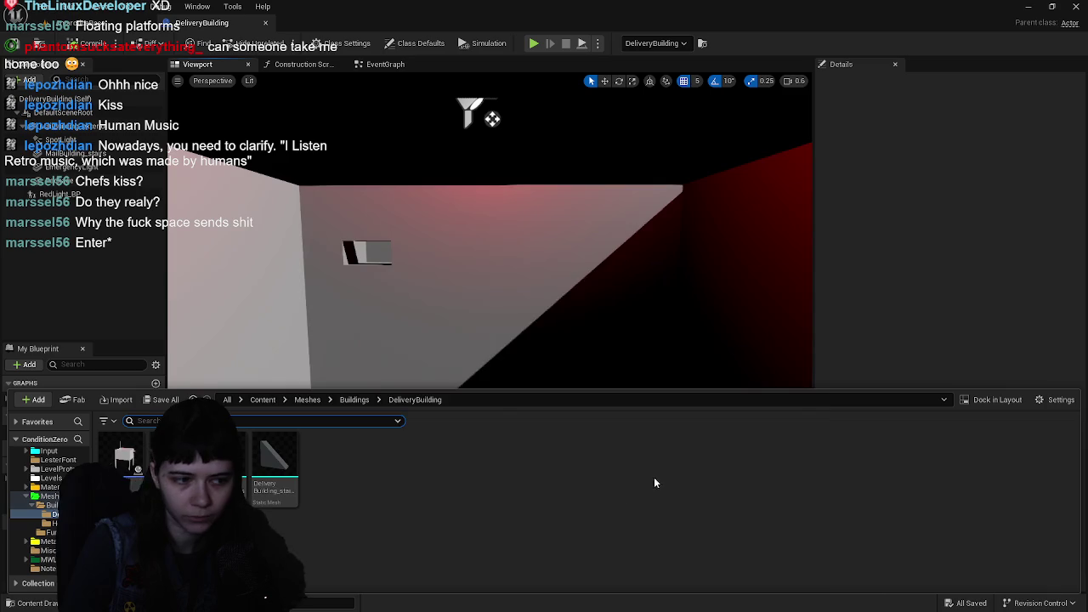
{"action": "left_click", "coordinate": [754, 485]}
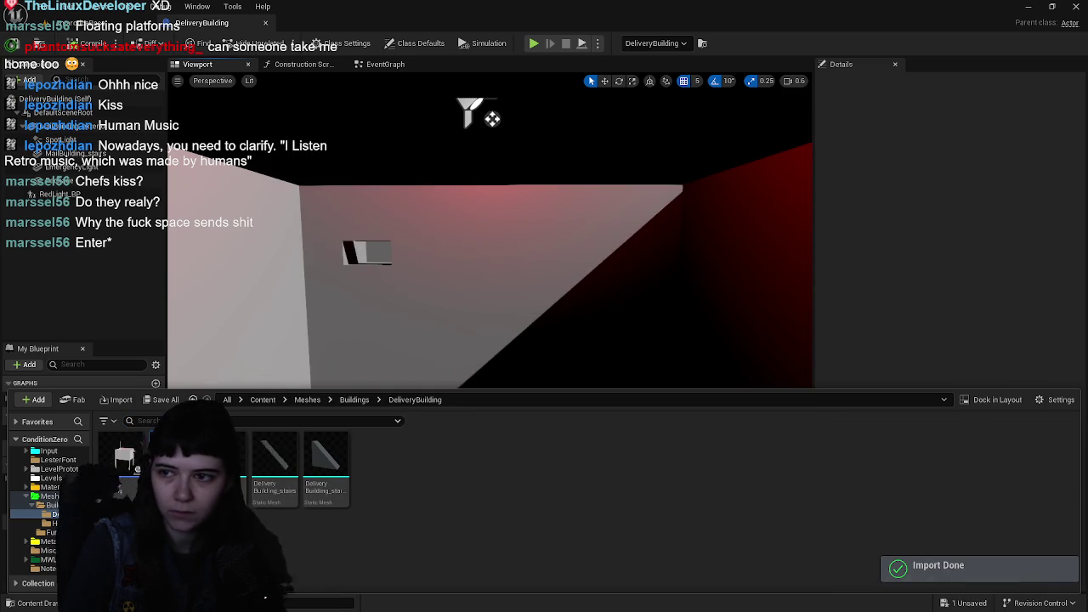
{"action": "left_click_drag", "start_coordinate": [174, 463], "coordinate": [113, 240]}
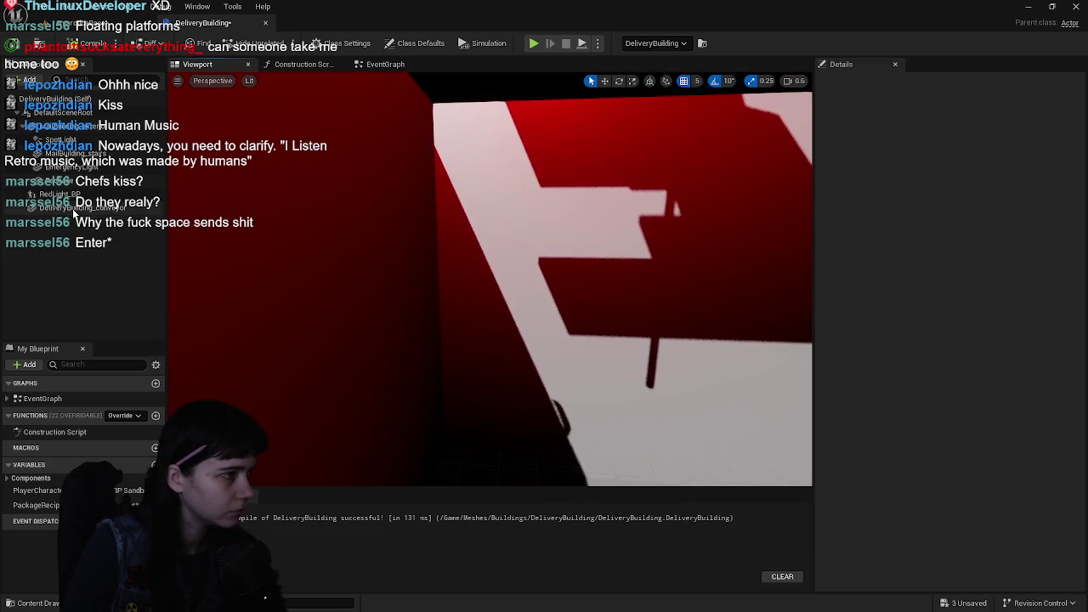
{"action": "left_click", "coordinate": [72, 208]}
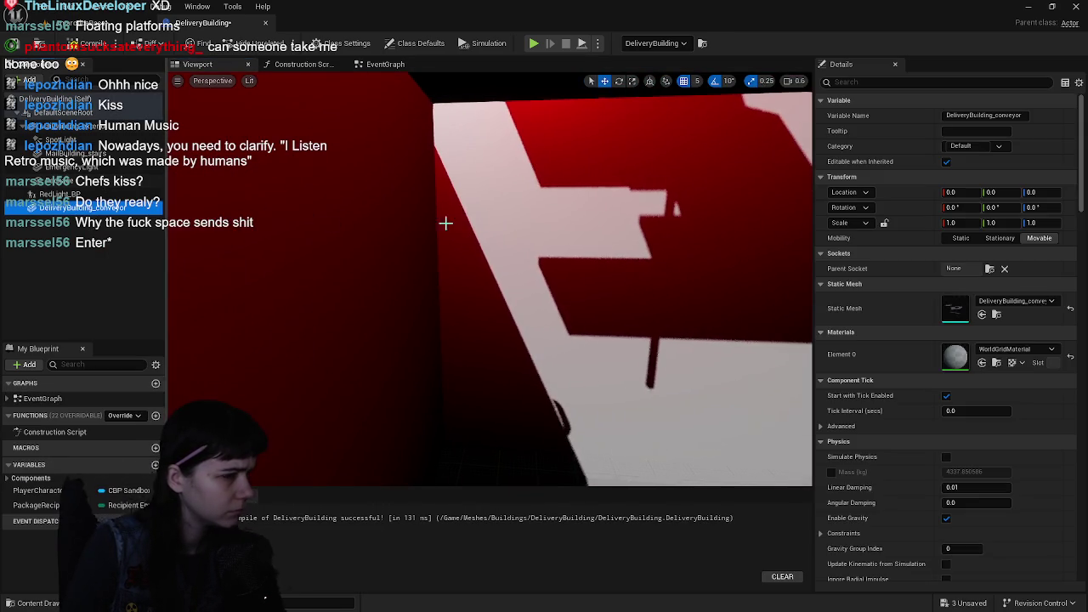
- Reset the conveyor's Location Z and Rotation Z to zero
{"action": "key", "text": "f"}
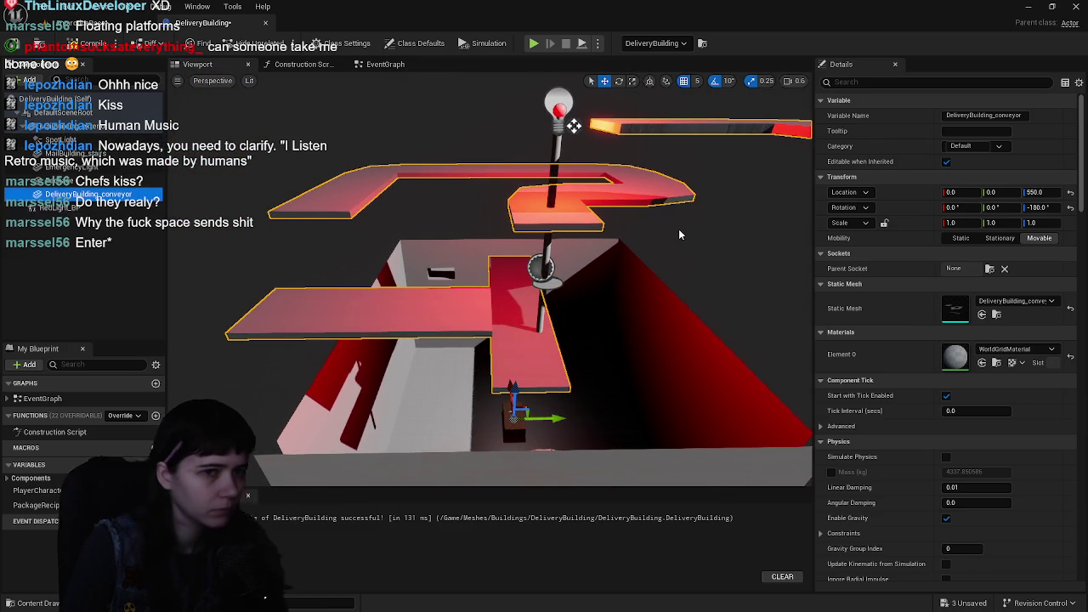
{"action": "left_click", "coordinate": [1070, 193]}
{"action": "left_click", "coordinate": [1070, 206]}
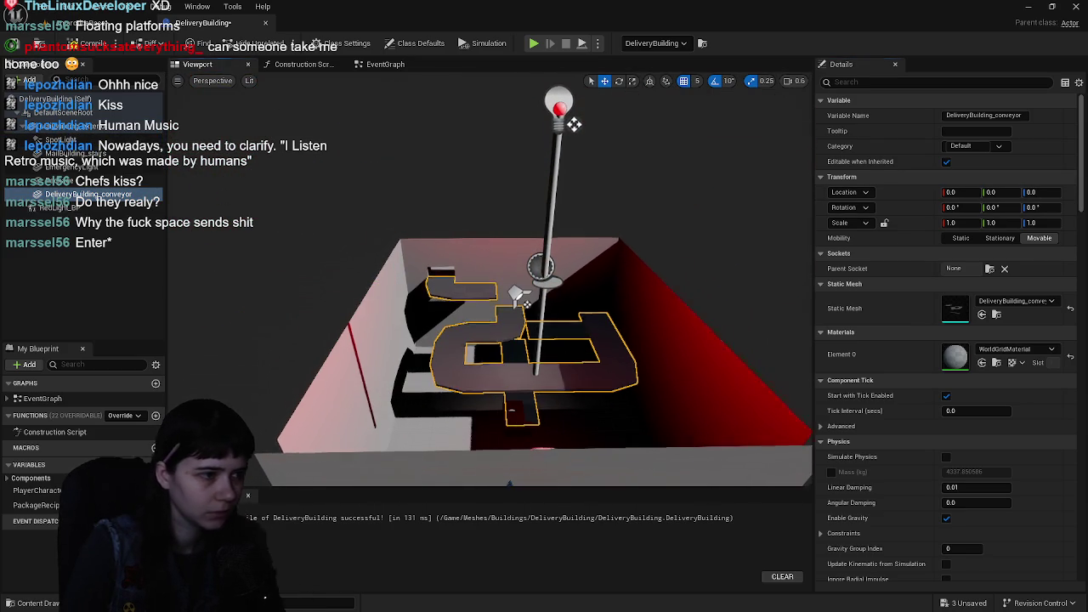
{"action": "key", "text": "f"}
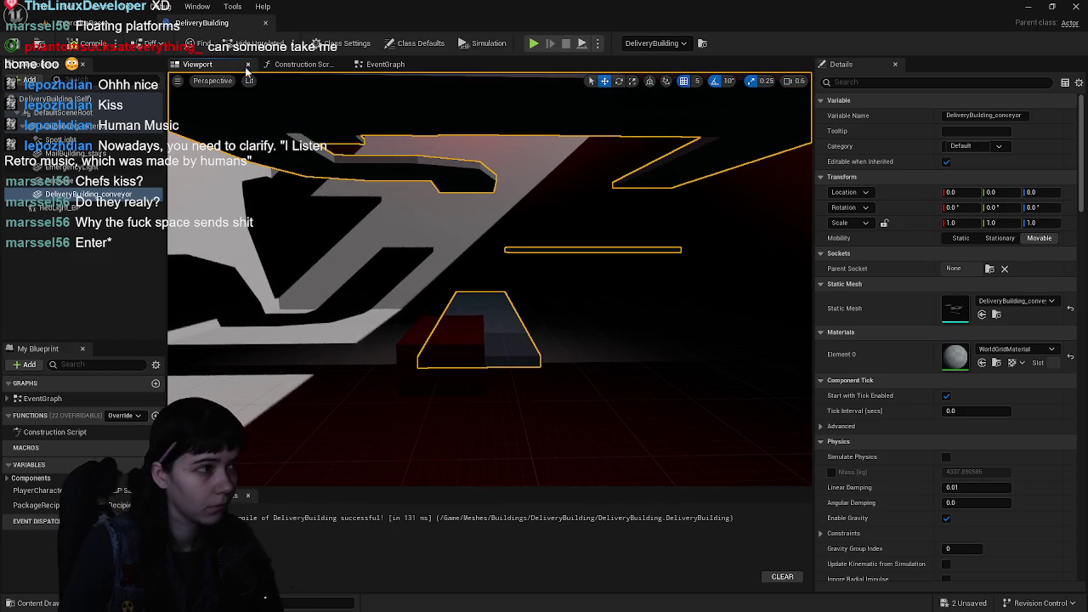
- Rotate the Package box -90° and move it to X -20, Y -20, Z 570
{"action": "left_click", "coordinate": [452, 340]}
{"action": "key", "text": "f"}
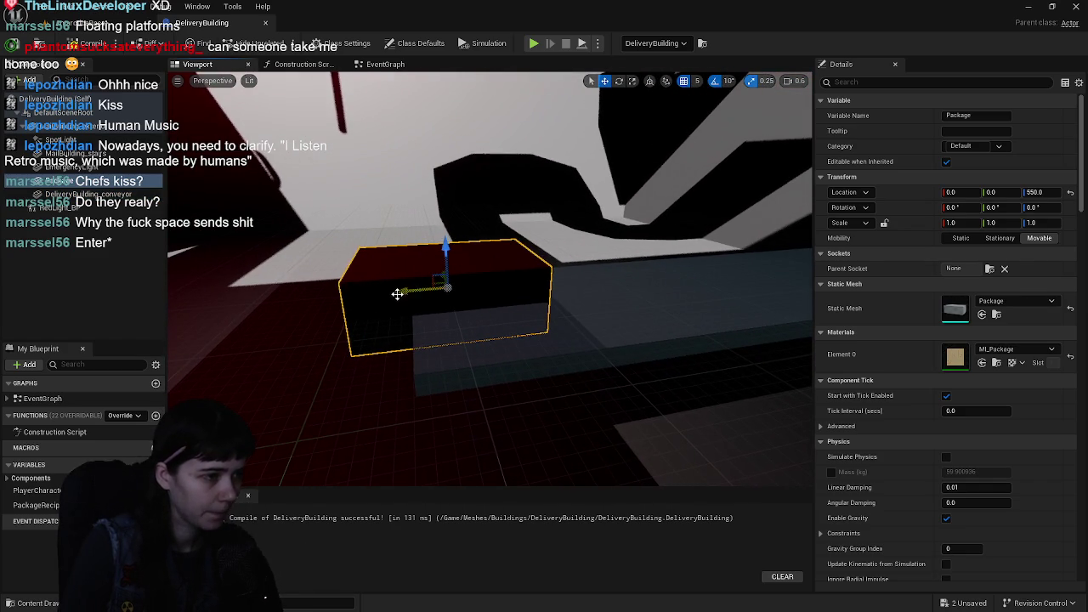
{"action": "mouse_move", "coordinate": [482, 280]}
{"action": "left_mouse_down"}
{"action": "mouse_move", "coordinate": [457, 287]}
{"action": "mouse_move", "coordinate": [590, 311]}
{"action": "mouse_move", "coordinate": [656, 309]}
{"action": "left_mouse_up"}
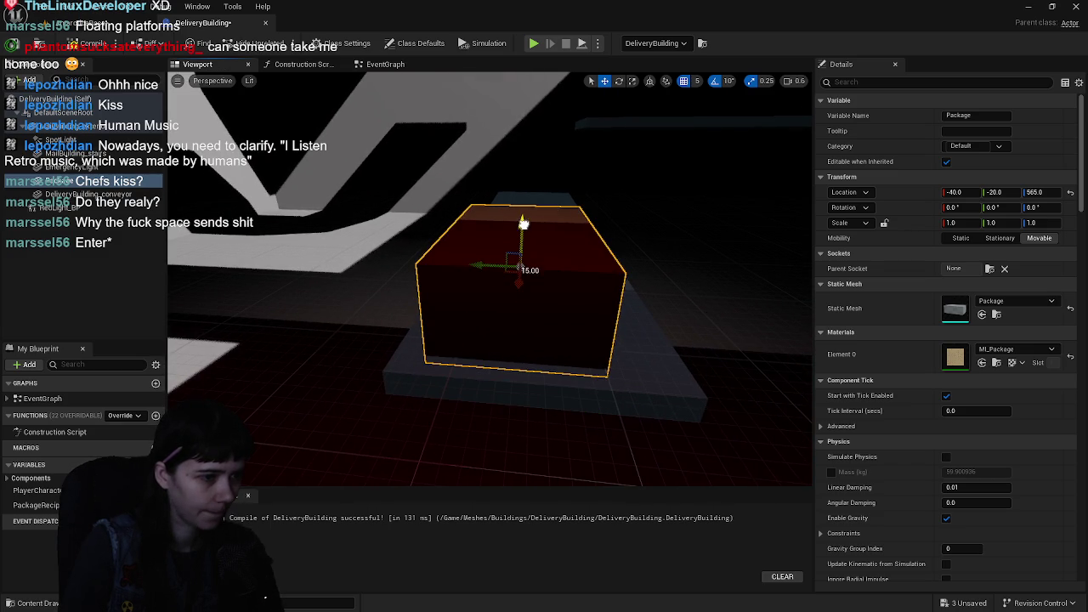
{"action": "mouse_move", "coordinate": [523, 215]}
{"action": "left_mouse_down"}
{"action": "mouse_move", "coordinate": [501, 238]}
{"action": "mouse_move", "coordinate": [493, 221]}
{"action": "mouse_move", "coordinate": [522, 316]}
{"action": "mouse_move", "coordinate": [452, 357]}
{"action": "mouse_move", "coordinate": [415, 399]}
{"action": "left_mouse_up"}
{"action": "key", "text": "e"}
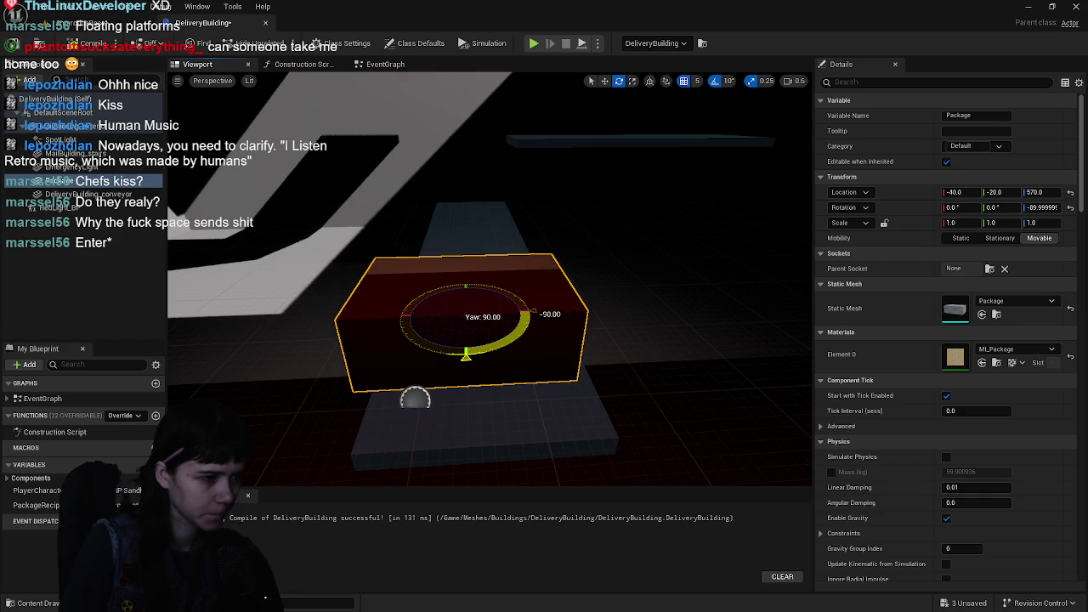
{"action": "key", "text": "w"}
{"action": "mouse_move", "coordinate": [496, 343]}
{"action": "left_mouse_down"}
{"action": "mouse_move", "coordinate": [476, 323]}
{"action": "mouse_move", "coordinate": [493, 289]}
{"action": "mouse_move", "coordinate": [450, 272]}
{"action": "left_mouse_up"}
{"action": "mouse_move", "coordinate": [551, 292]}
{"action": "left_mouse_down"}
{"action": "mouse_move", "coordinate": [629, 265]}
{"action": "mouse_move", "coordinate": [602, 378]}
{"action": "left_mouse_up"}
- Switch to Blender and show the conveyor's Solidify modifier settings
{"action": "key", "text": "ctrl+space"}
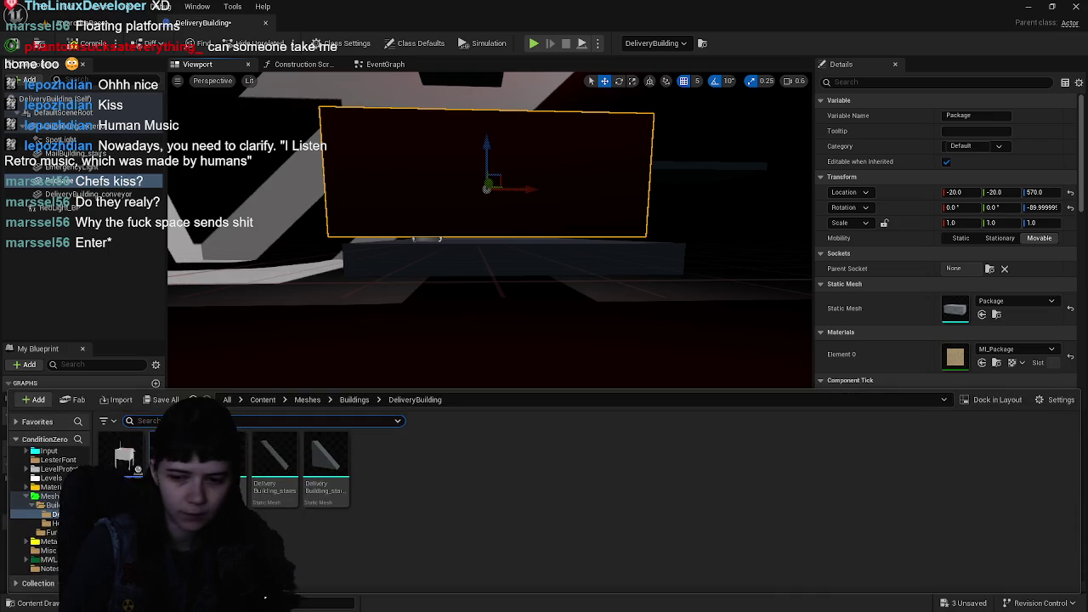
{"action": "key", "text": "ctrl+space"}
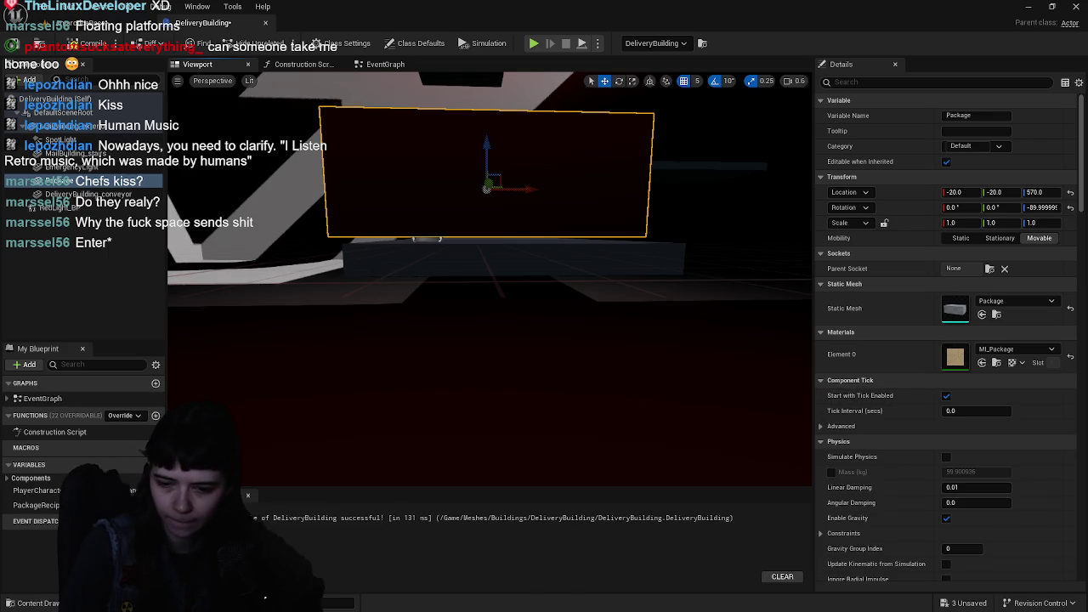
{"action": "key", "text": "alt+Tab"}
{"action": "left_click", "coordinate": [909, 379]}
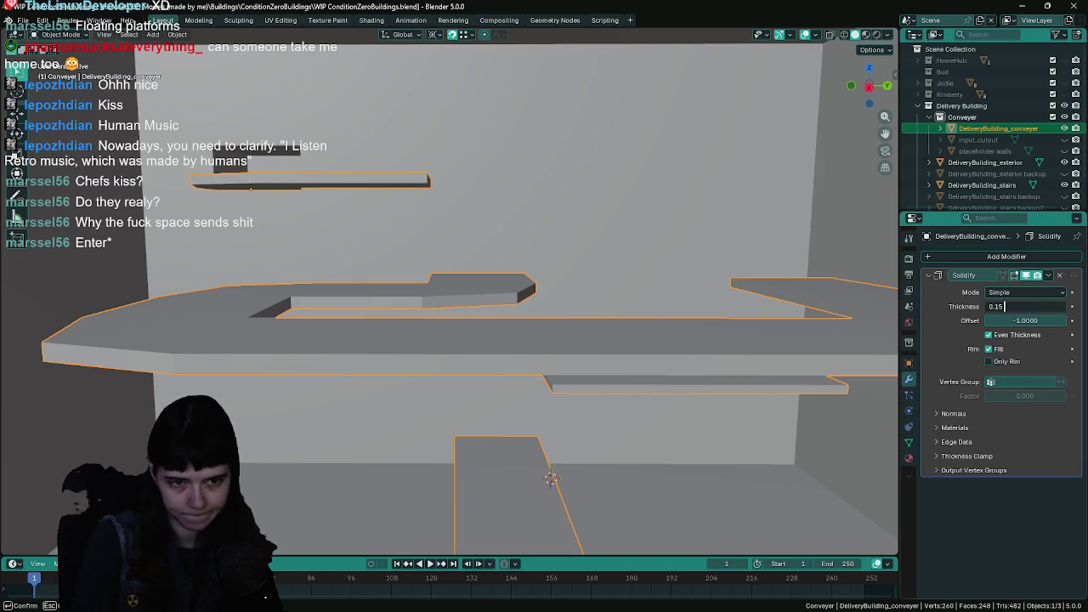
- Set the conveyor's Solidify thickness to 0.2 m and save the blend file
{"action": "type", "text": "0.2"}
{"action": "key", "text": "Return"}
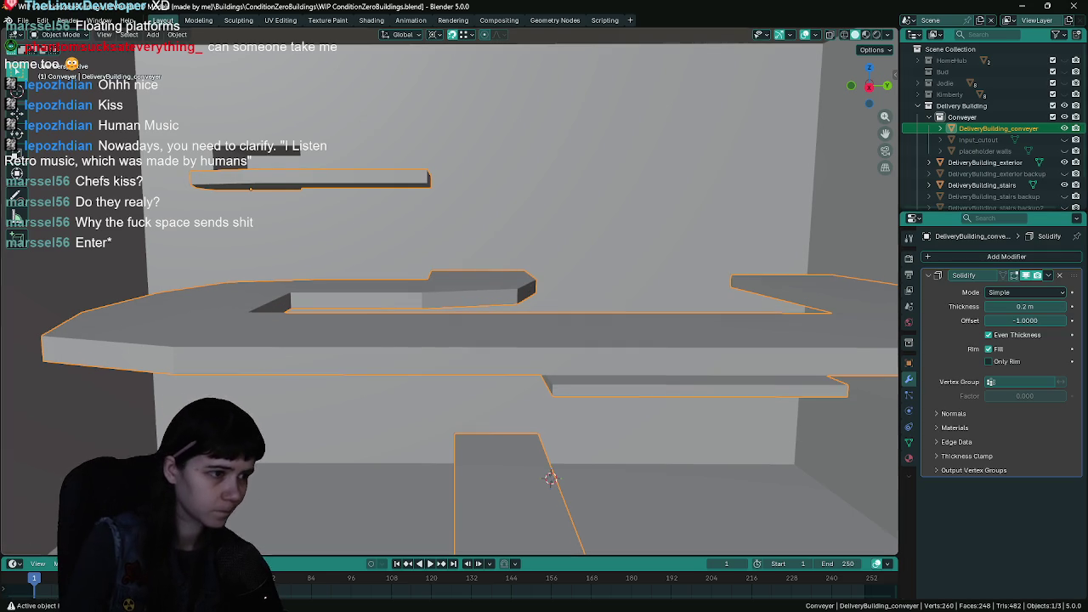
{"action": "key", "text": "ctrl+s"}
- Re-export the conveyor as FBX with the UnrealEngine preset and return to Unreal
{"action": "key", "text": "q"}
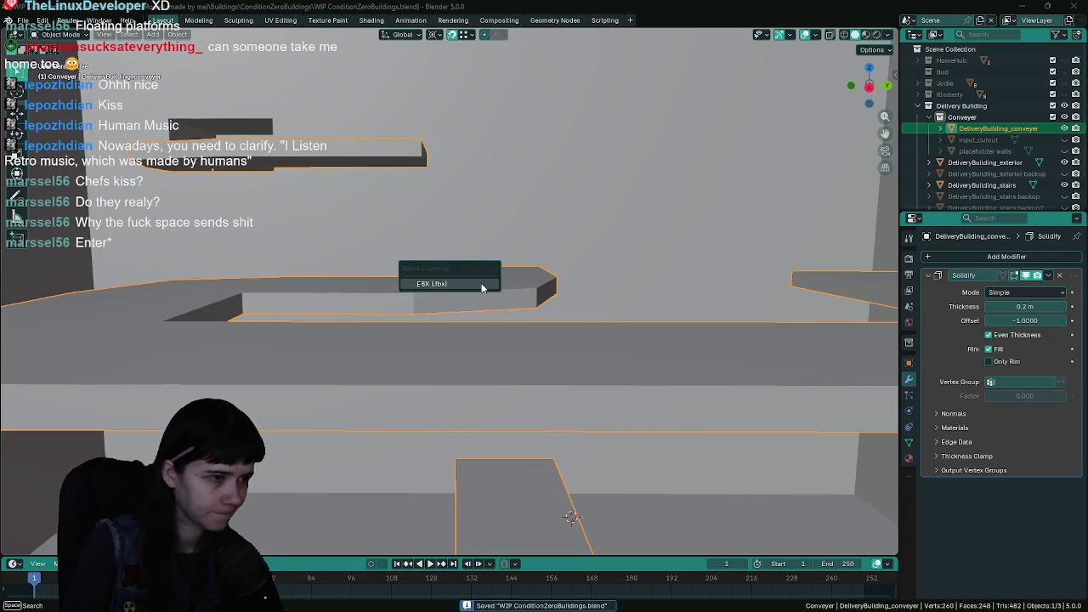
{"action": "left_click", "coordinate": [481, 284]}
{"action": "left_click", "coordinate": [744, 118]}
{"action": "left_click", "coordinate": [754, 146]}
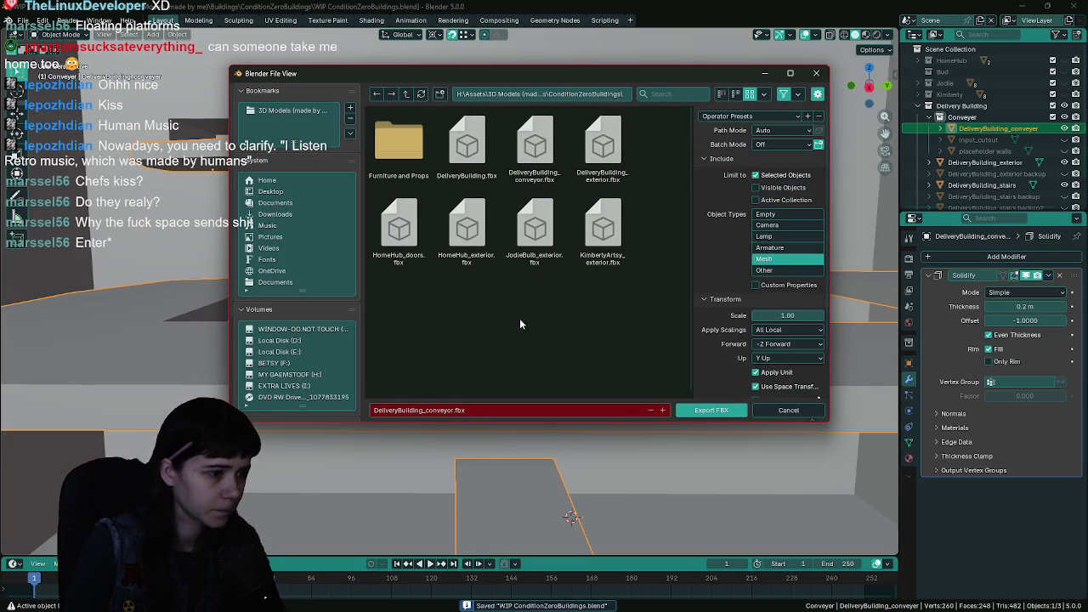
{"action": "left_click", "coordinate": [714, 411]}
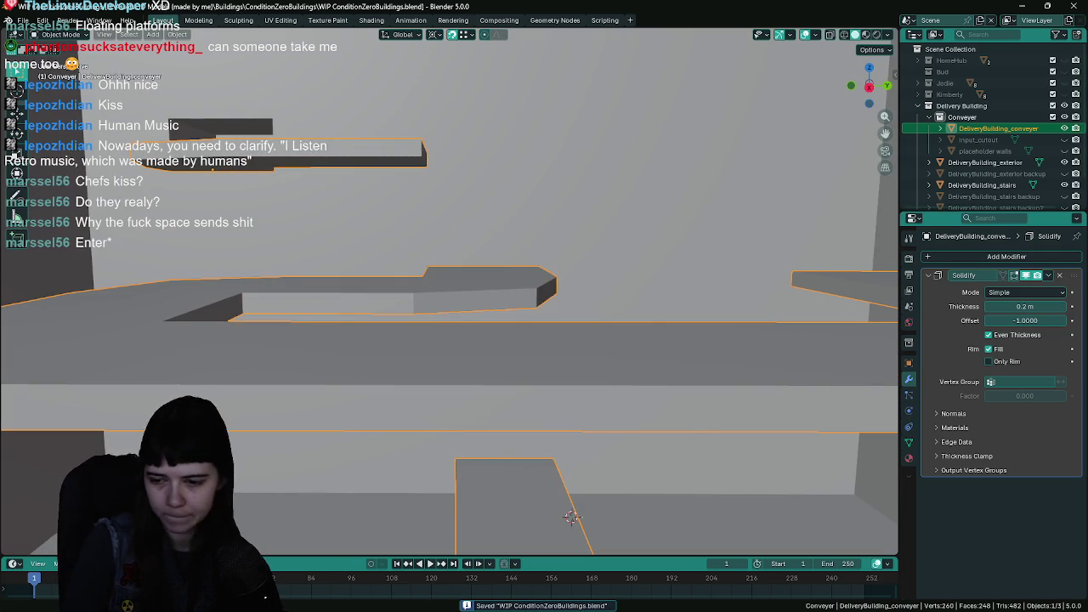
{"action": "key", "text": "alt+Tab"}
{"action": "key", "text": "ctrl+space"}
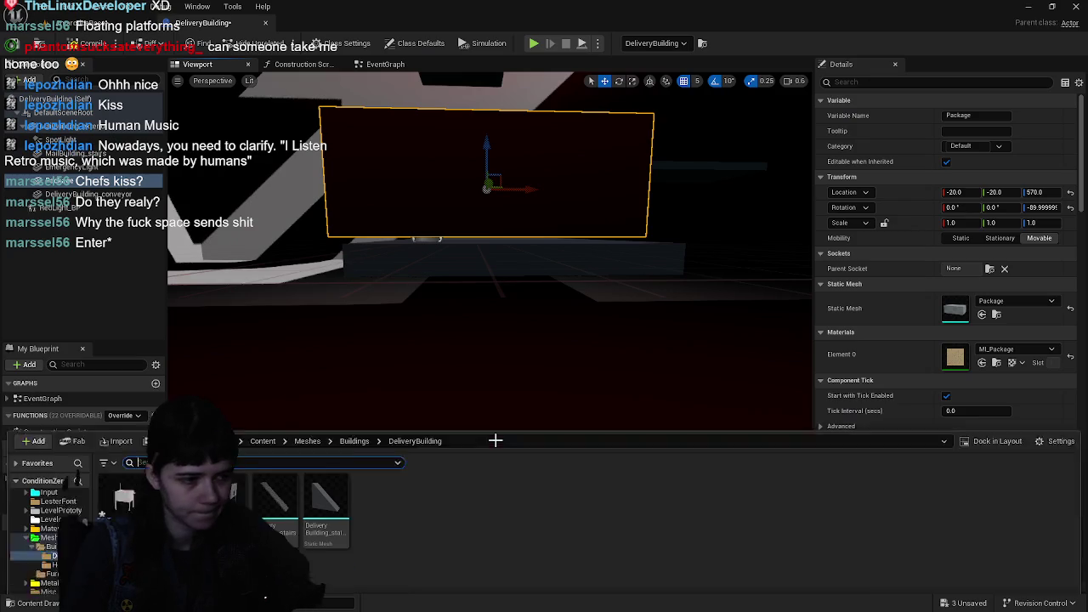
- Reimport the updated conveyor mesh and recompile the DeliveryBuilding blueprint
{"action": "right_click", "coordinate": [175, 448]}
{"action": "left_click", "coordinate": [223, 112]}
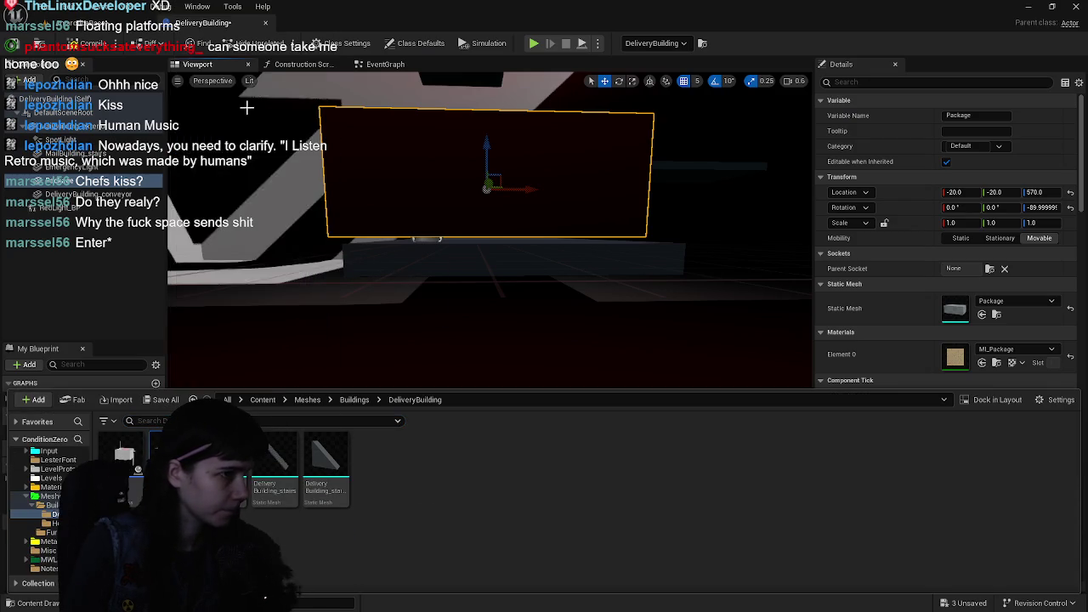
{"action": "left_click", "coordinate": [13, 49]}
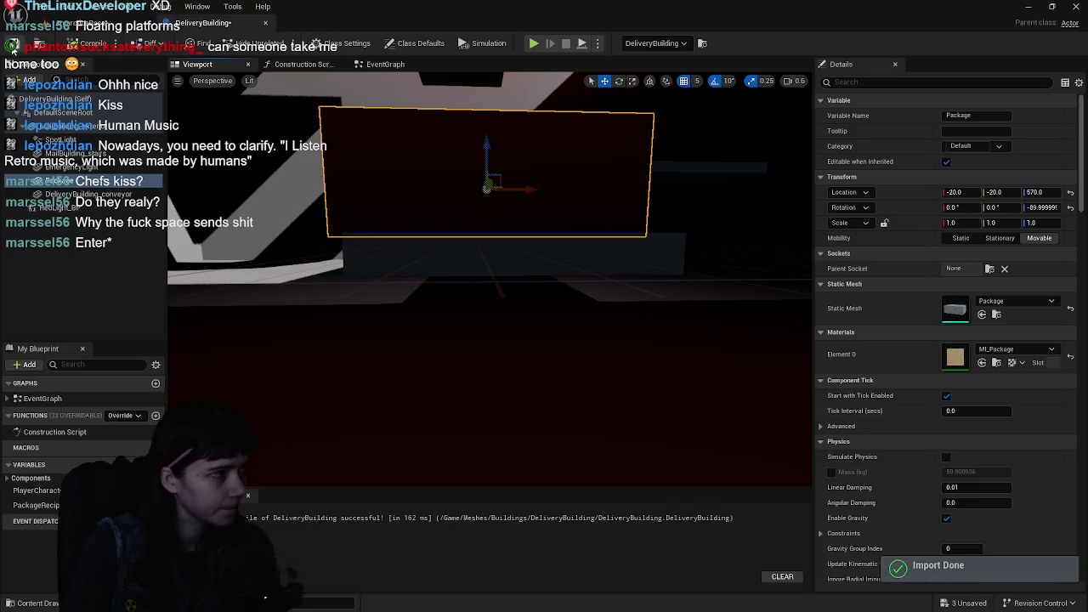
- Make the Package component a child of DeliveryBuilding_conveyor
{"action": "left_click_drag", "start_coordinate": [680, 387], "coordinate": [684, 357]}
{"action": "mouse_move", "coordinate": [617, 281]}
{"action": "left_mouse_down"}
{"action": "mouse_move", "coordinate": [583, 264]}
{"action": "mouse_move", "coordinate": [595, 277]}
{"action": "mouse_move", "coordinate": [583, 277]}
{"action": "mouse_move", "coordinate": [578, 260]}
{"action": "mouse_move", "coordinate": [576, 271]}
{"action": "left_mouse_up"}
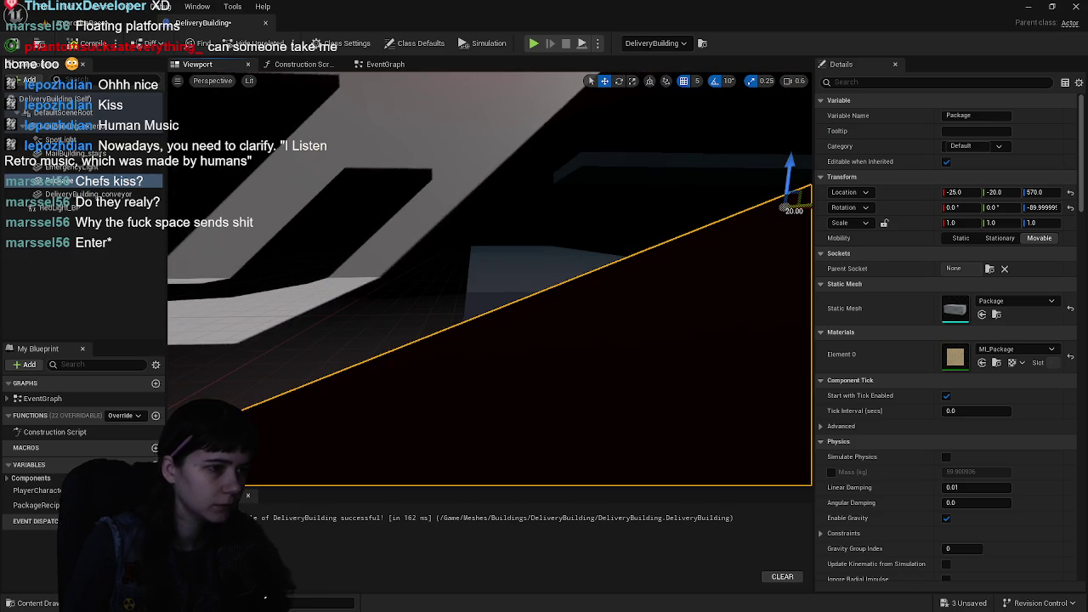
{"action": "left_click_drag", "start_coordinate": [498, 270], "coordinate": [570, 288]}
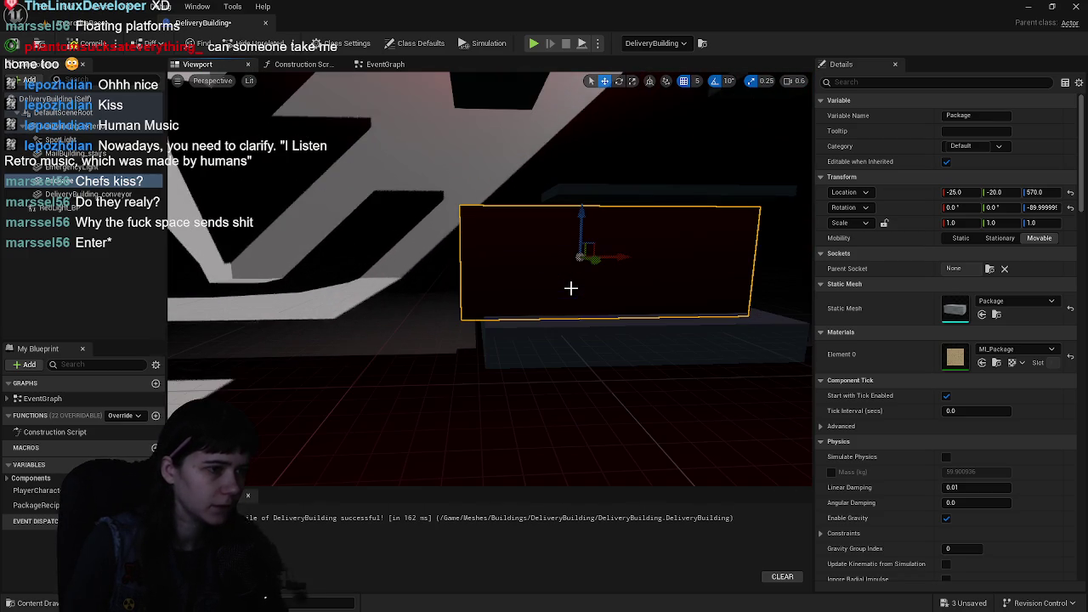
{"action": "left_click_drag", "start_coordinate": [566, 337], "coordinate": [566, 338]}
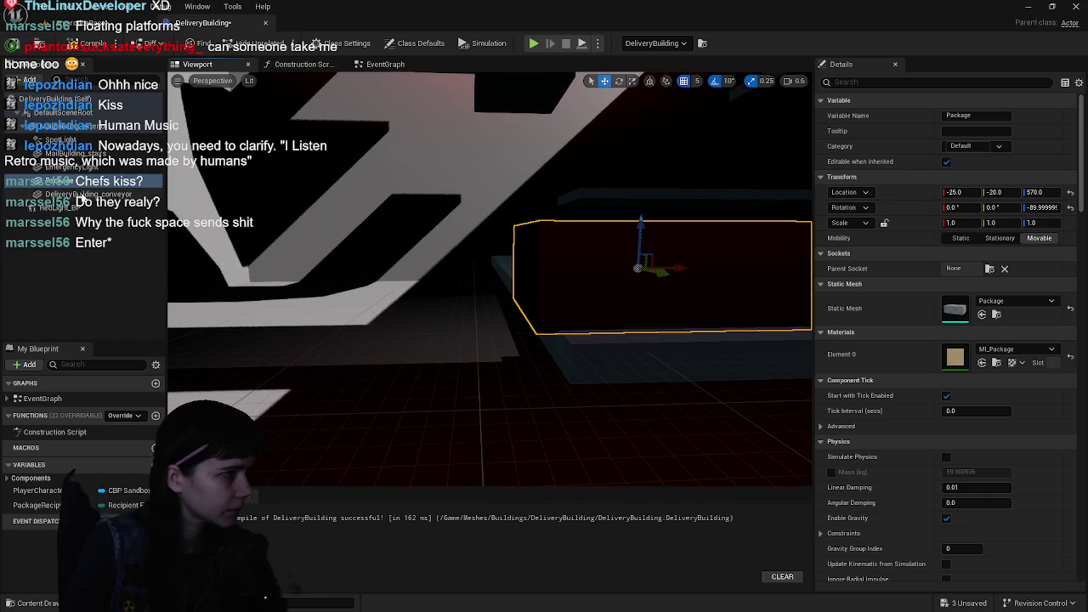
{"action": "left_click", "coordinate": [78, 194]}
{"action": "left_click", "coordinate": [76, 180]}
{"action": "left_click_drag", "start_coordinate": [76, 181], "coordinate": [81, 194]}
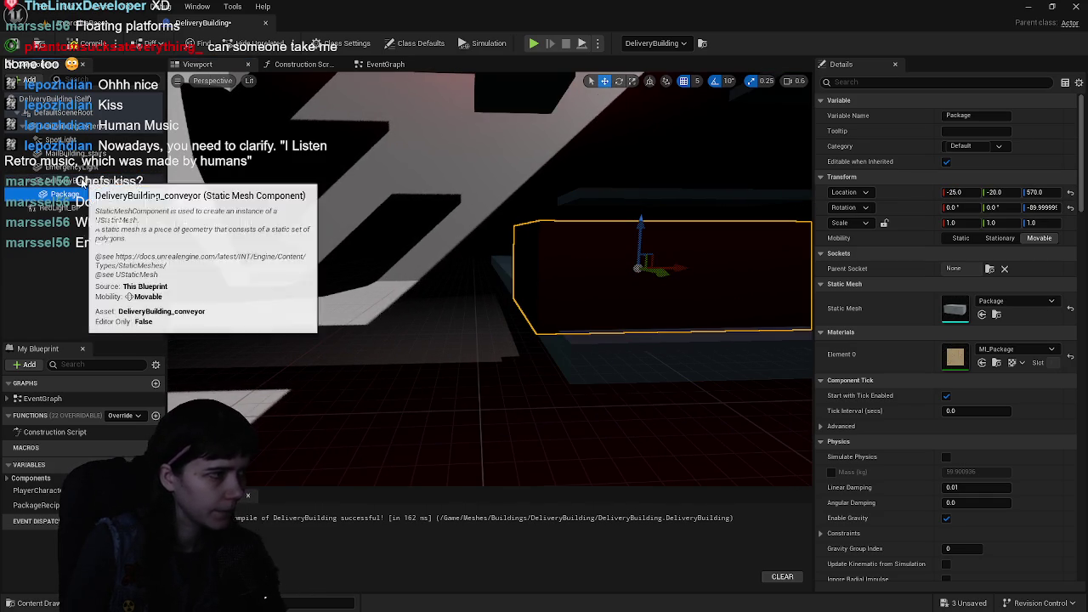
- Set the Package's Z rotation to 90° and select the conveyor component
{"action": "left_click", "coordinate": [1076, 210]}
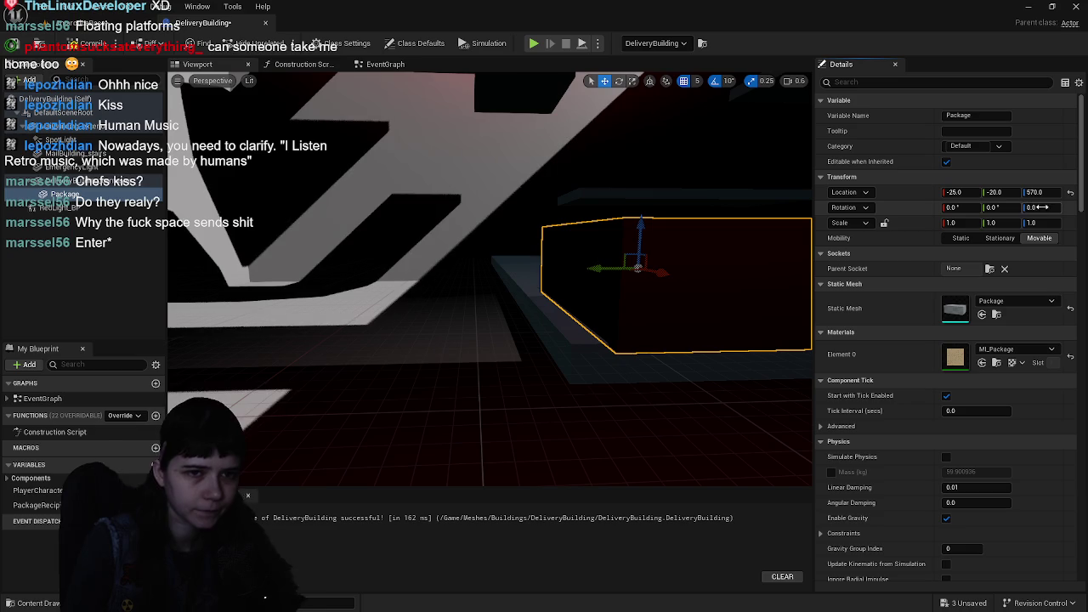
{"action": "type", "text": "90"}
{"action": "key", "text": "Return"}
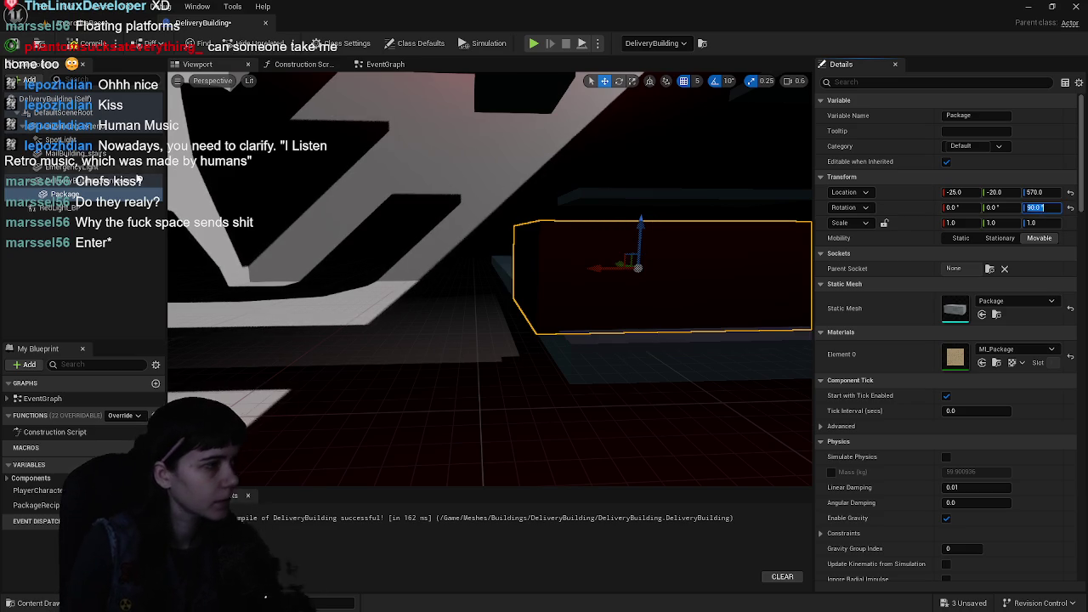
{"action": "left_click", "coordinate": [129, 182]}
{"action": "left_click_drag", "start_coordinate": [123, 180], "coordinate": [103, 129]}
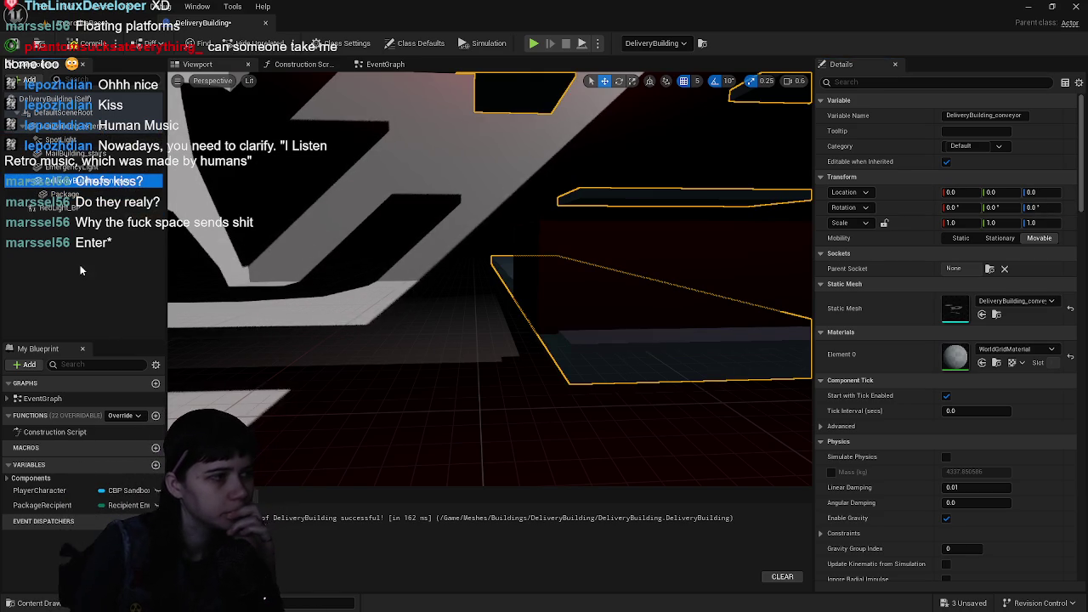
- Slide the Package along the Y axis to Y -25
{"action": "left_click", "coordinate": [775, 222]}
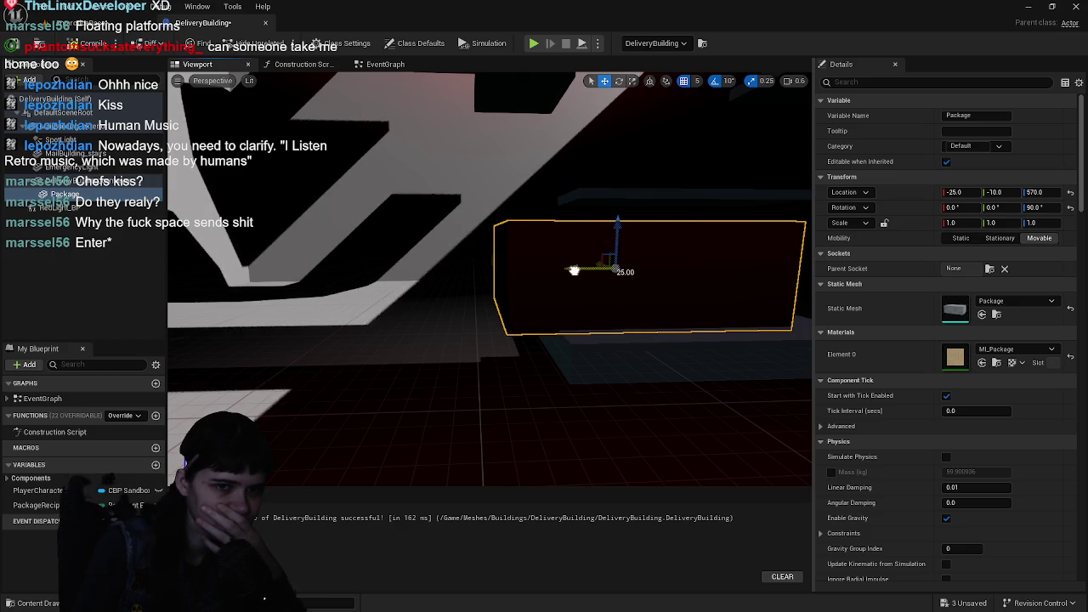
{"action": "left_click_drag", "start_coordinate": [551, 271], "coordinate": [601, 278]}
{"action": "scroll", "coordinate": [601, 278], "scroll_direction": "up", "scroll_amount": 1}
{"action": "left_click_drag", "start_coordinate": [519, 288], "coordinate": [520, 288]}
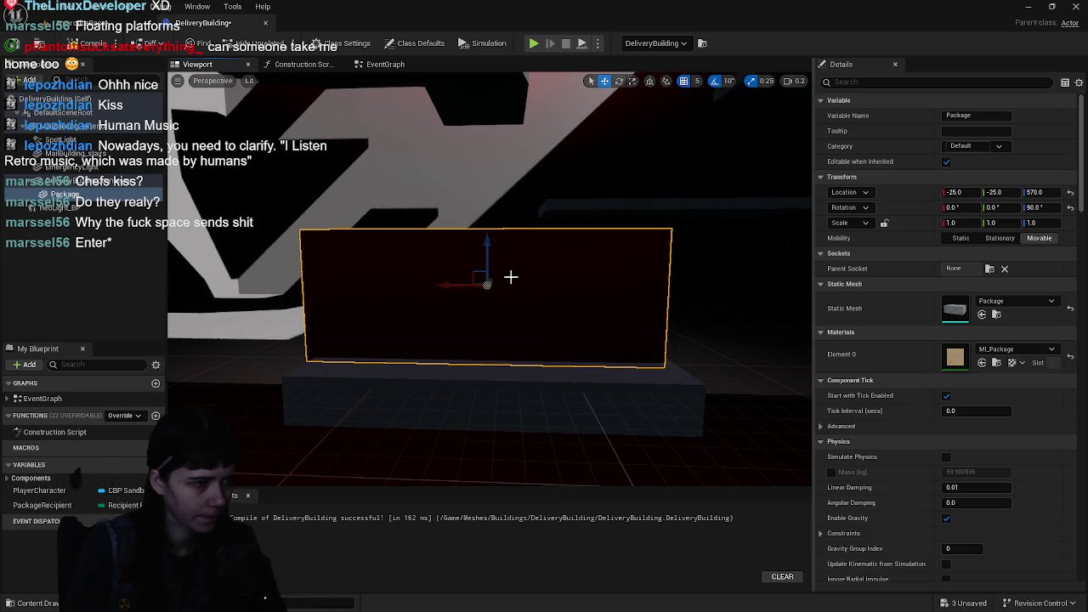
{"action": "mouse_move", "coordinate": [487, 246]}
{"action": "left_mouse_down"}
{"action": "mouse_move", "coordinate": [485, 236]}
{"action": "mouse_move", "coordinate": [515, 250]}
{"action": "left_mouse_up"}
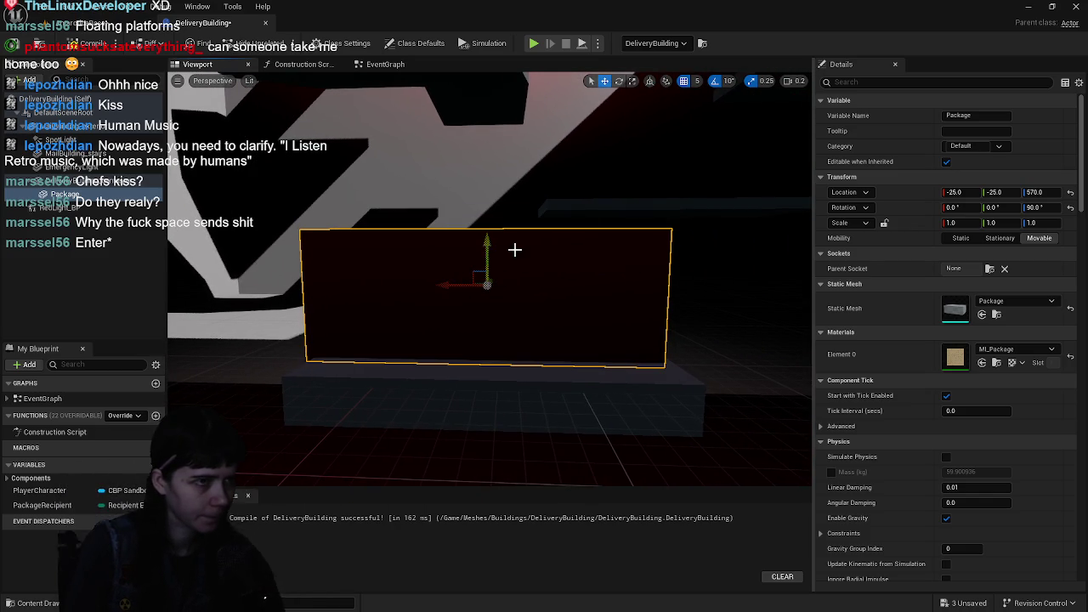
- Raise the Package to Z 572 using a grid snap of 1, then restore snap to 5
{"action": "left_click", "coordinate": [697, 81]}
{"action": "left_click", "coordinate": [705, 114]}
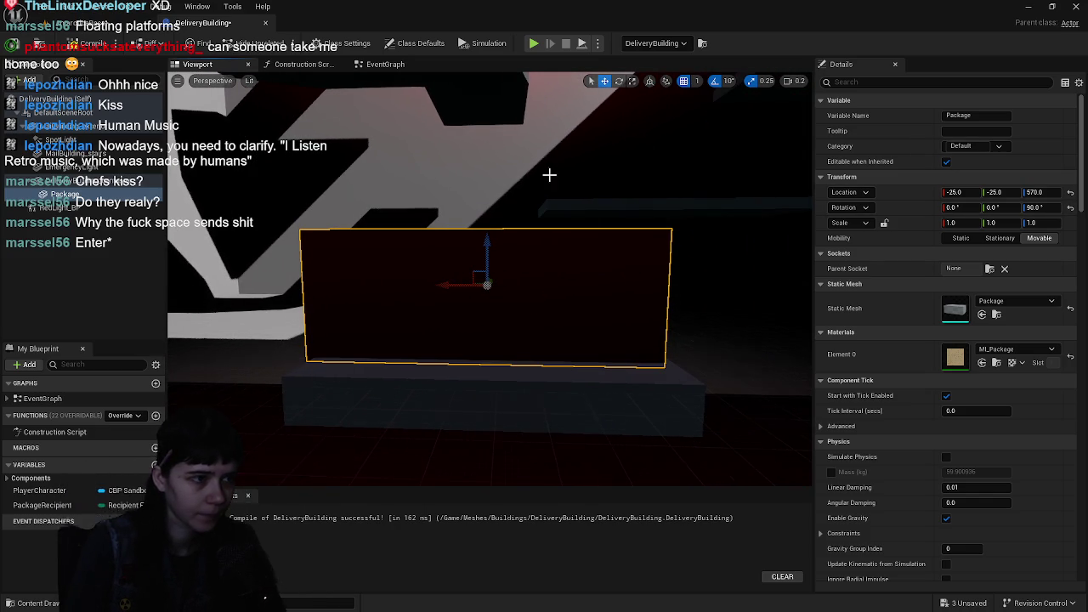
{"action": "left_click_drag", "start_coordinate": [486, 246], "coordinate": [486, 240]}
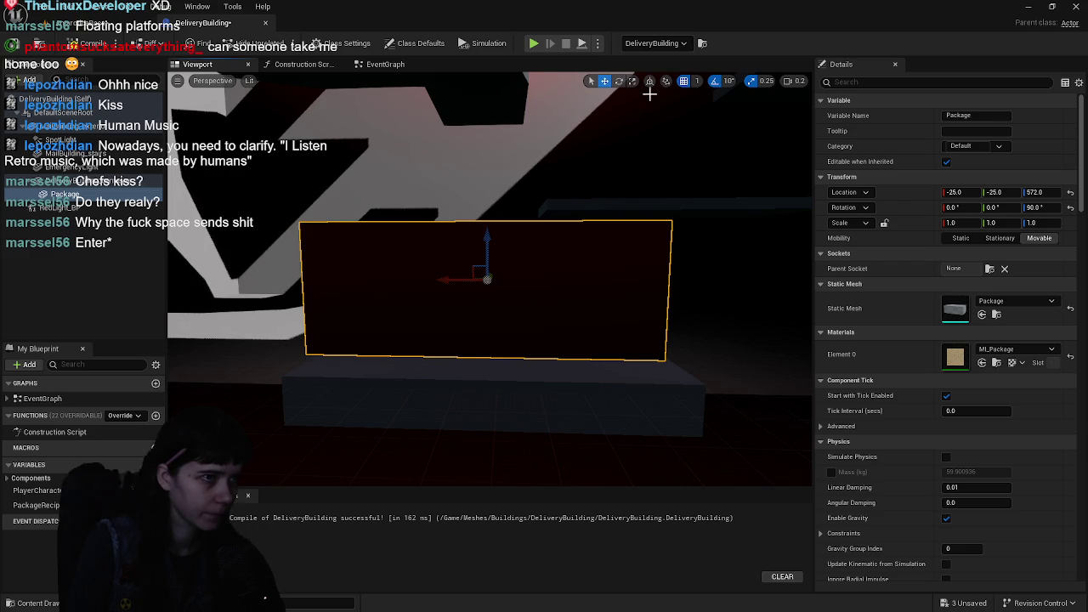
{"action": "left_click", "coordinate": [699, 81]}
{"action": "left_click", "coordinate": [713, 124]}
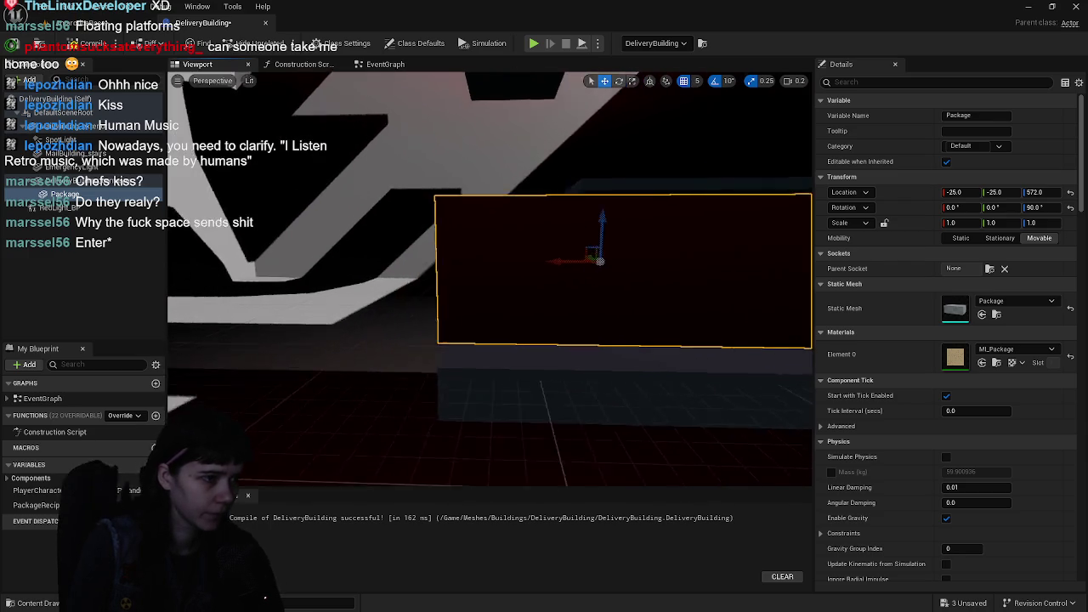
{"action": "mouse_move", "coordinate": [489, 280]}
{"action": "left_mouse_down"}
{"action": "mouse_move", "coordinate": [473, 284]}
{"action": "mouse_move", "coordinate": [507, 282]}
{"action": "left_mouse_up"}
{"action": "left_click_drag", "start_coordinate": [410, 266], "coordinate": [439, 267]}
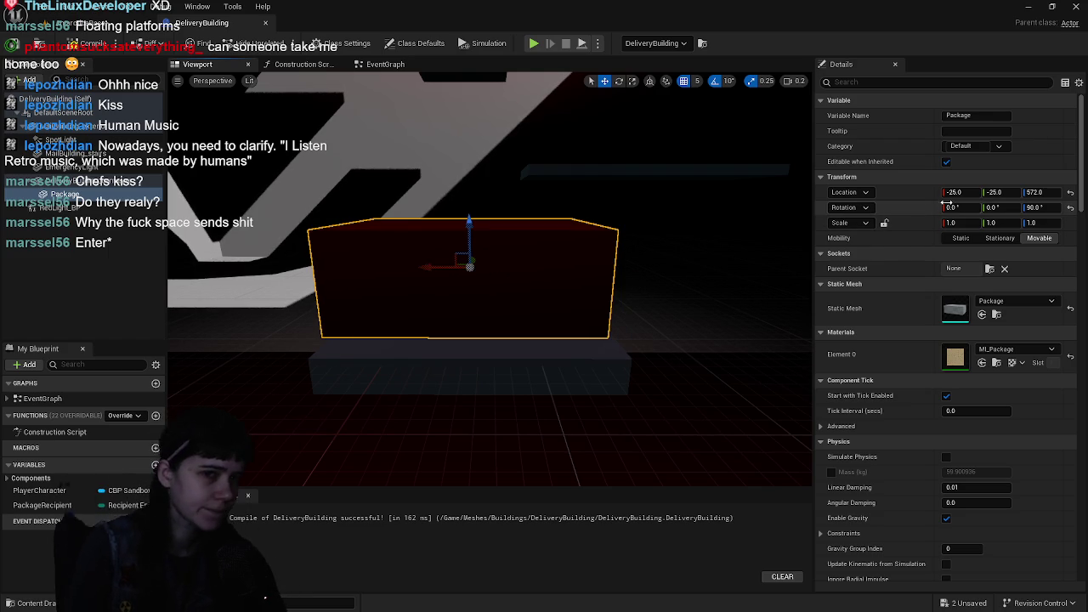
- Save the DeliveryBuilding blueprint and return to the AntarcticaBase level view
{"action": "key", "text": "ctrl+s"}
{"action": "left_click_drag", "start_coordinate": [651, 200], "coordinate": [638, 214]}
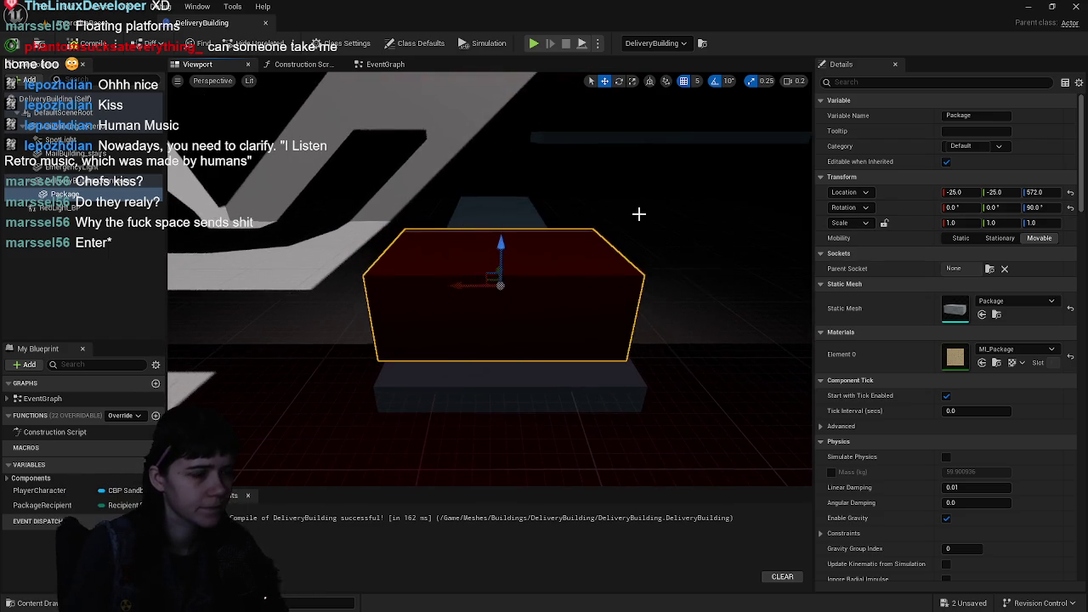
{"action": "left_click", "coordinate": [94, 23]}
{"action": "mouse_move", "coordinate": [571, 344]}
{"action": "left_mouse_down"}
{"action": "mouse_move", "coordinate": [565, 382]}
{"action": "mouse_move", "coordinate": [565, 366]}
{"action": "mouse_move", "coordinate": [568, 383]}
{"action": "mouse_move", "coordinate": [568, 366]}
{"action": "mouse_move", "coordinate": [581, 366]}
{"action": "left_mouse_up"}
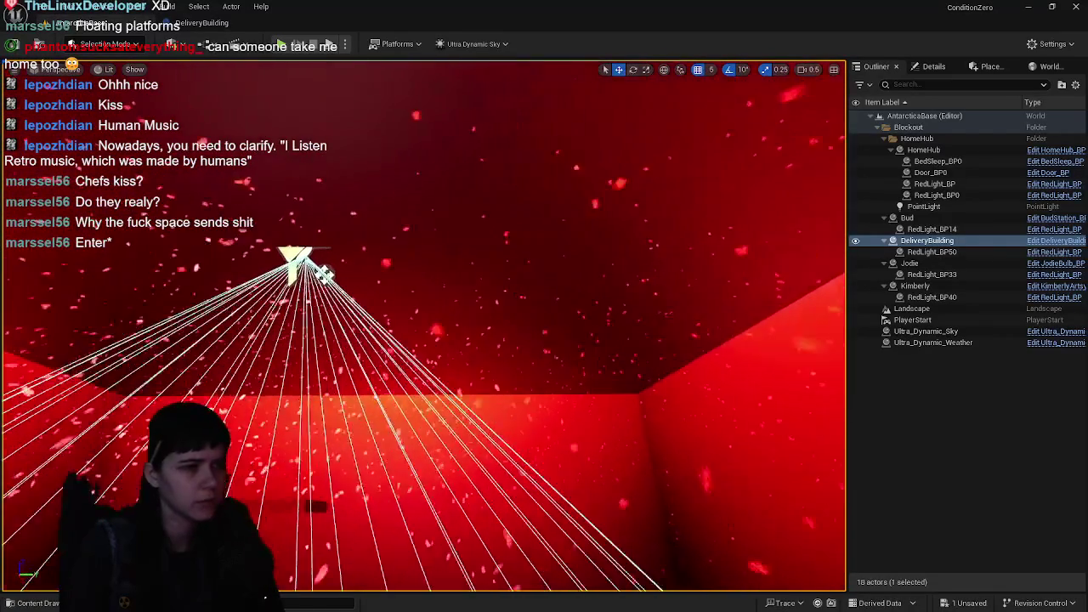
- Look down on the red room, select the DeliveryBuilding actor, then switch to Blender
{"action": "left_click_drag", "start_coordinate": [574, 317], "coordinate": [574, 323]}
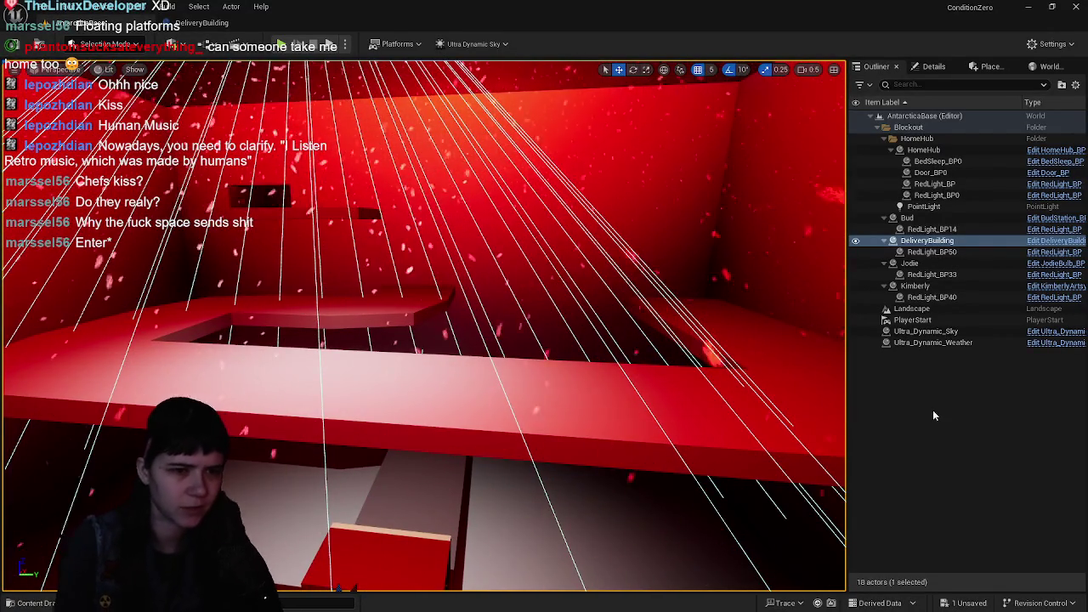
{"action": "left_click", "coordinate": [948, 244]}
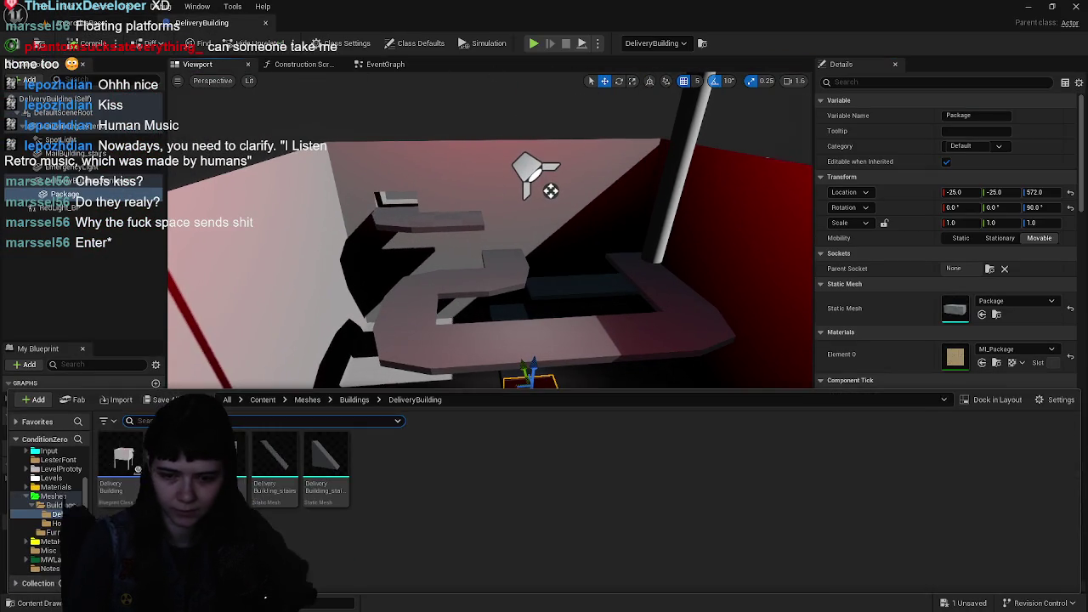
{"action": "key", "text": "alt+Tab"}
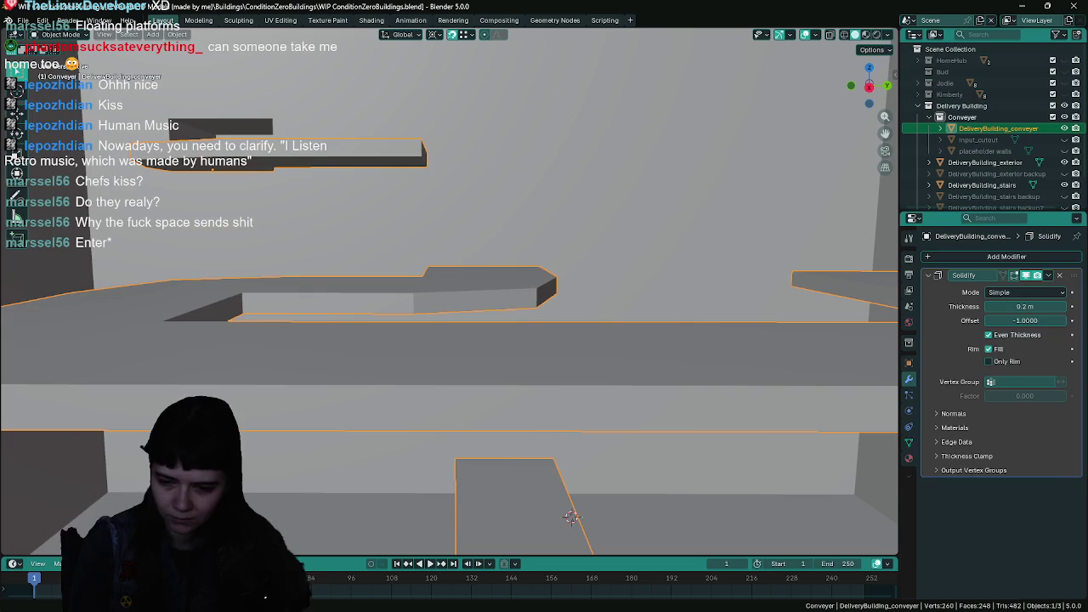
- Select the DeliveryBuilding_exterior mesh in Blender and toggle Edit Mode on and off
{"action": "scroll", "coordinate": [649, 352], "scroll_direction": "down", "scroll_amount": 5}
{"action": "left_click", "coordinate": [449, 320]}
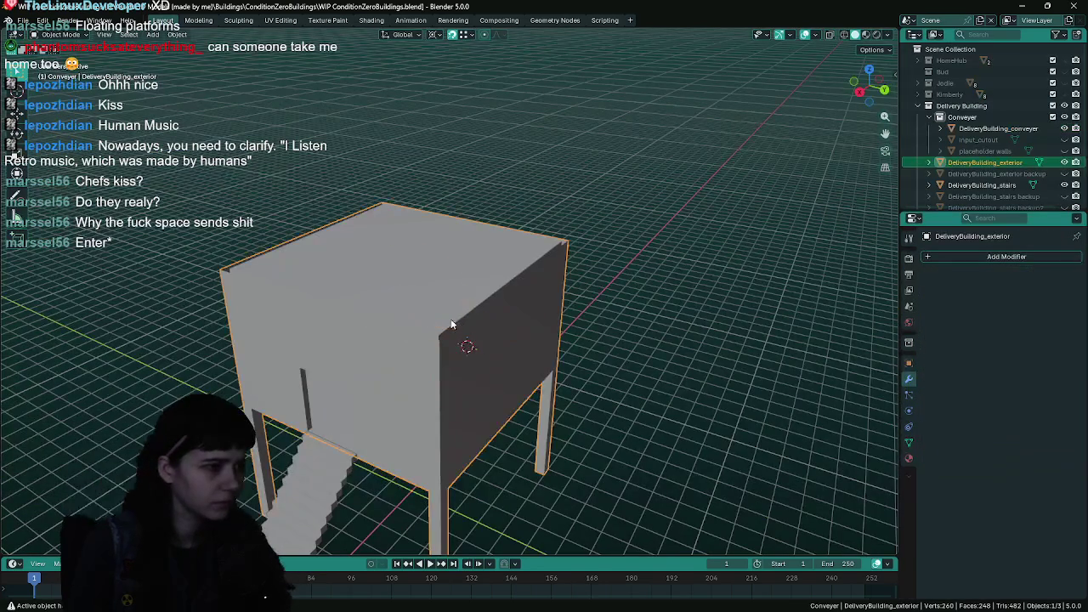
{"action": "key", "text": "Tab"}
{"action": "scroll", "coordinate": [523, 363], "scroll_direction": "up", "scroll_amount": 6}
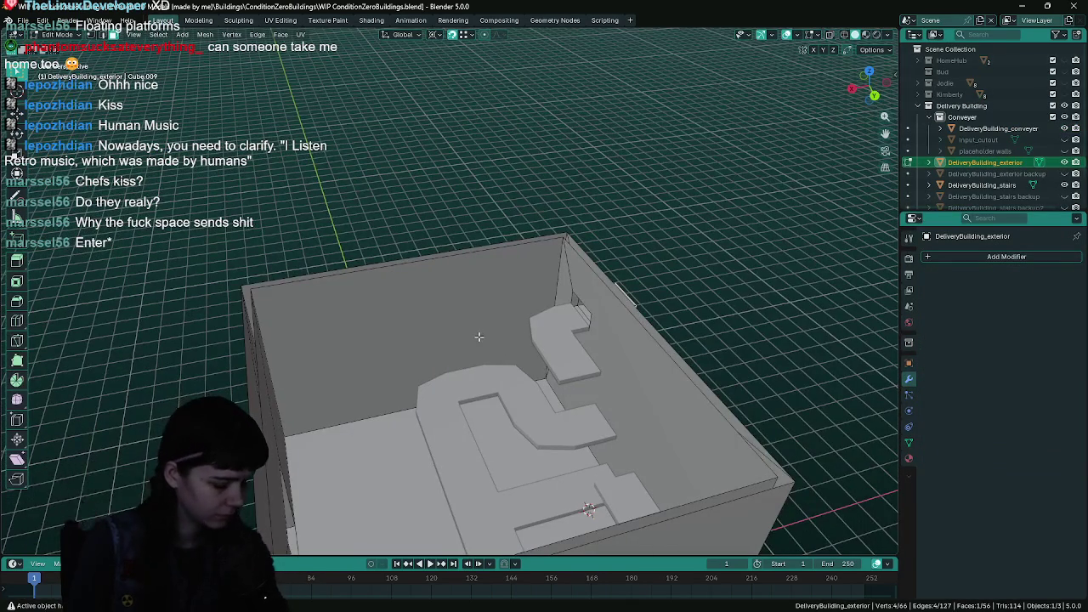
{"action": "key", "text": "Tab"}
{"action": "scroll", "coordinate": [479, 335], "scroll_direction": "down", "scroll_amount": 6}
- Export it as FBX, overwriting DeliveryBuilding_exterior.fbx in the ConditionZeroBuildings folder
{"action": "key", "text": "F3"}
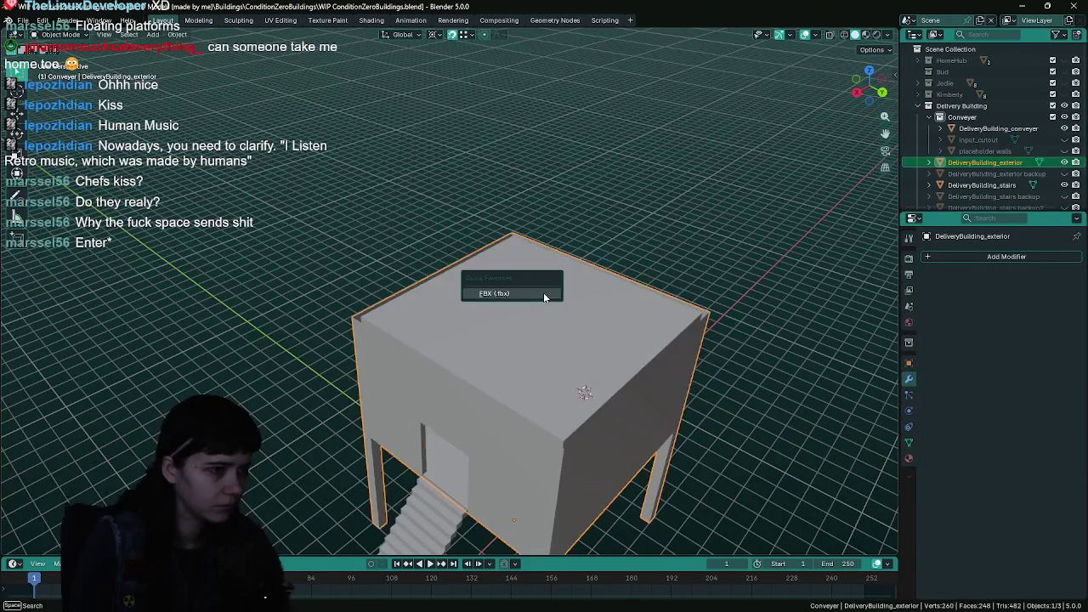
{"action": "key", "text": "Return"}
{"action": "left_click", "coordinate": [728, 116]}
{"action": "left_click", "coordinate": [736, 146]}
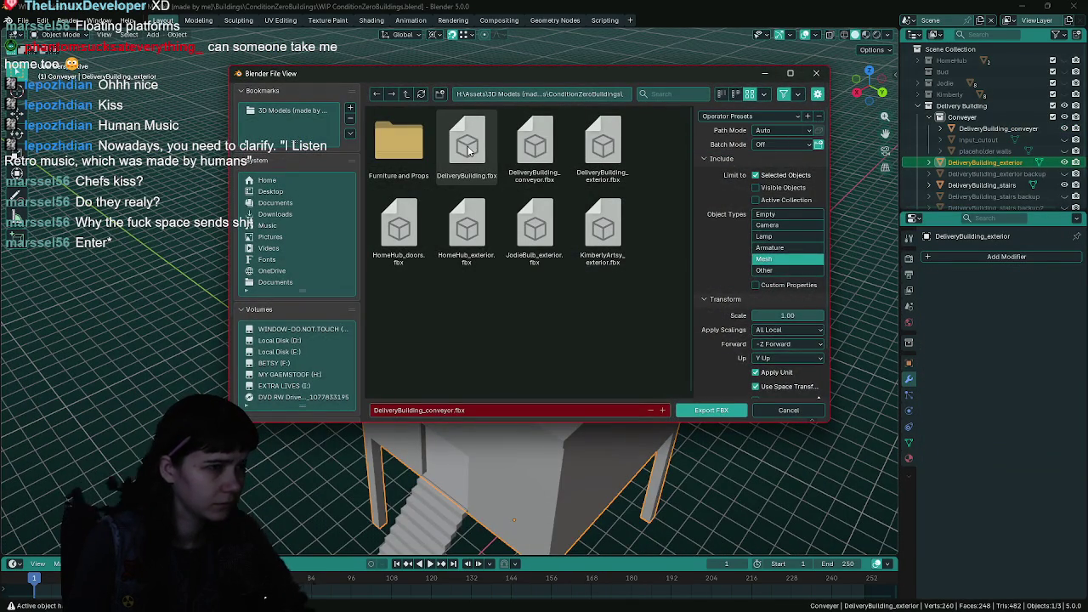
{"action": "left_click", "coordinate": [469, 151]}
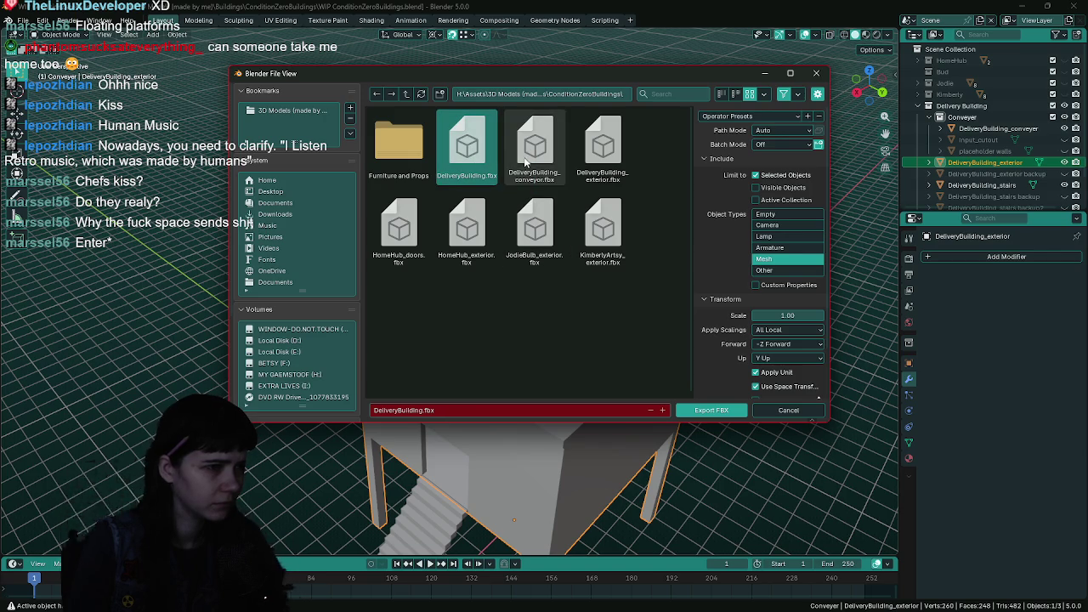
{"action": "double_click", "coordinate": [603, 149]}
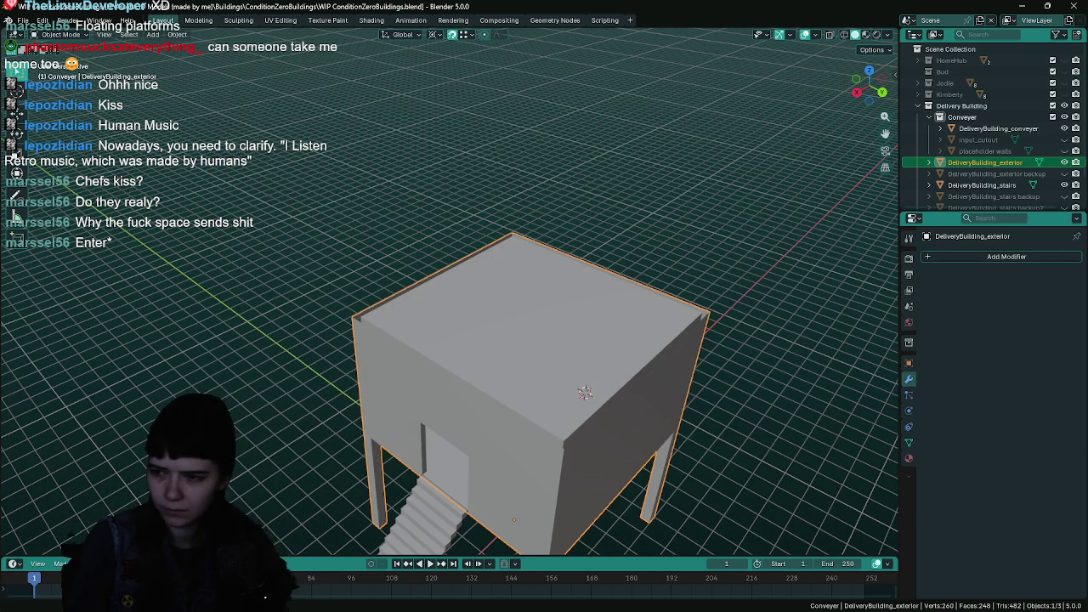
- Back in Unreal, reimport the DeliveryBuilding mesh asset from the updated FBX
{"action": "key", "text": "alt+Tab"}
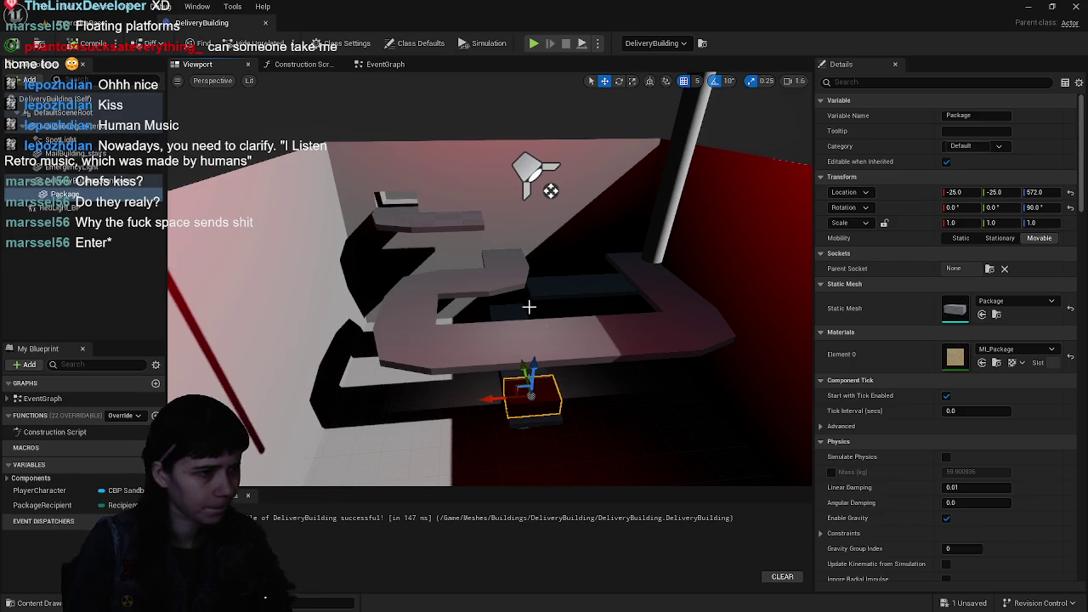
{"action": "key", "text": "ctrl+space"}
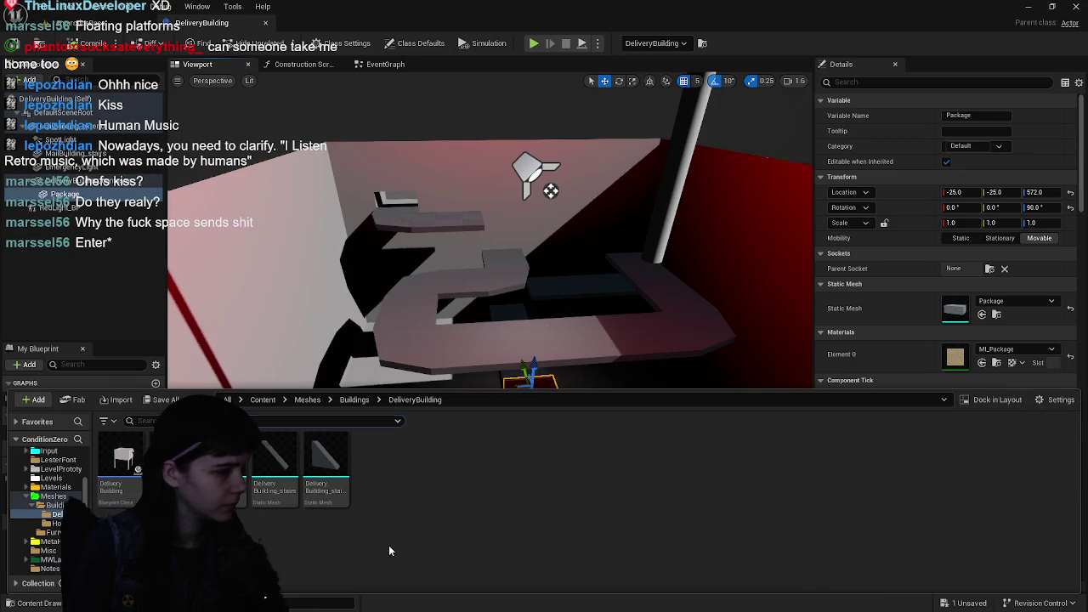
{"action": "right_click", "coordinate": [240, 459]}
{"action": "left_click", "coordinate": [338, 120]}
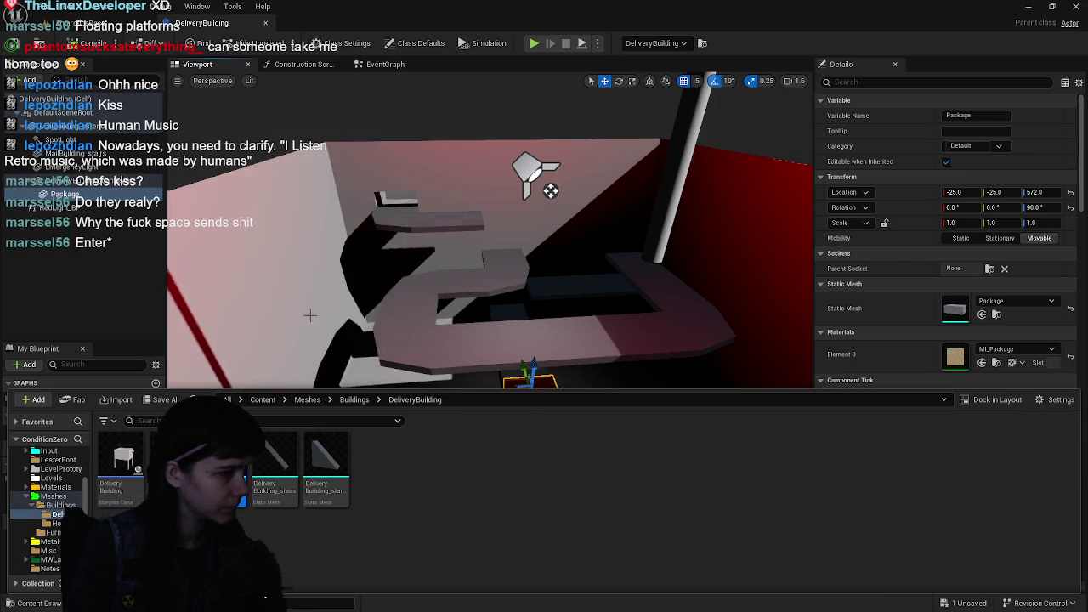
- Save all modified assets and return to the main level editor
{"action": "left_click", "coordinate": [157, 402]}
{"action": "left_click", "coordinate": [636, 440]}
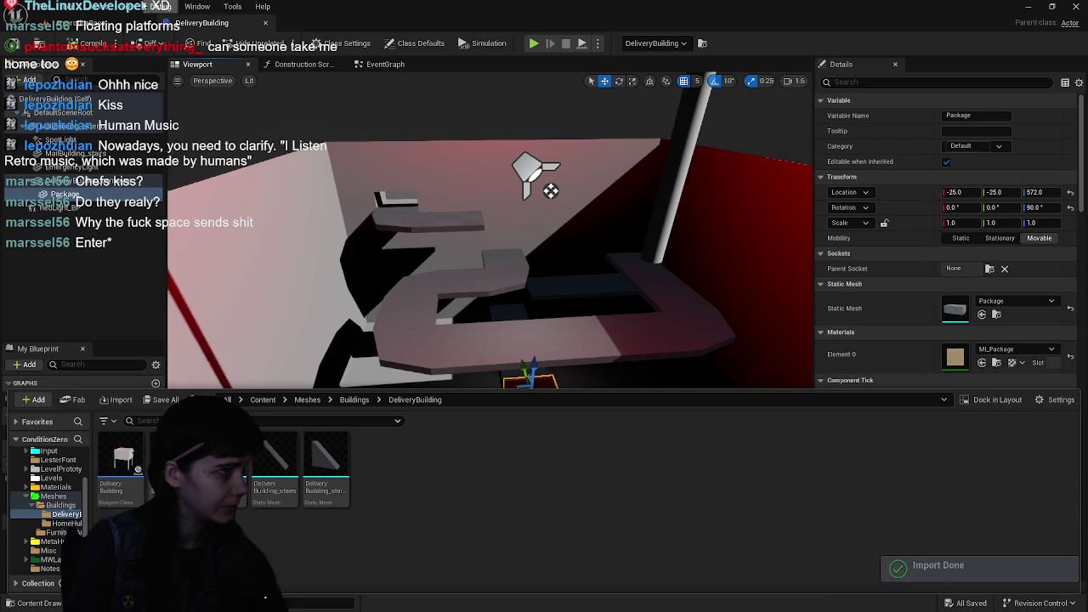
{"action": "left_click", "coordinate": [136, 23]}
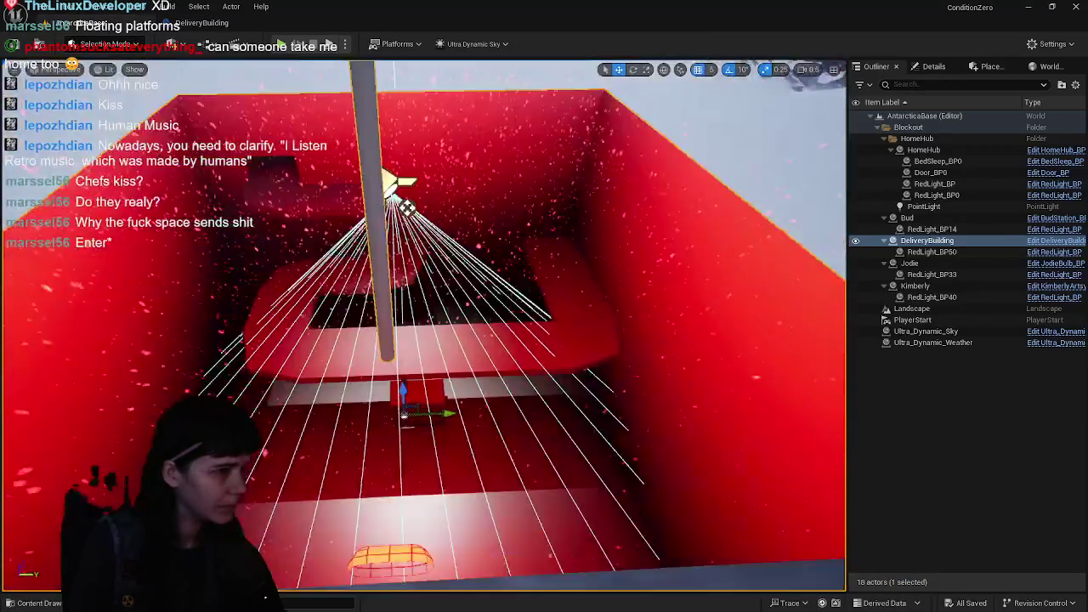
- Fly through the DeliveryBuilding's red room and platforms, then start Play, triggering GM_ConditionZero compile errors
{"action": "left_click_drag", "start_coordinate": [425, 323], "coordinate": [323, 221]}
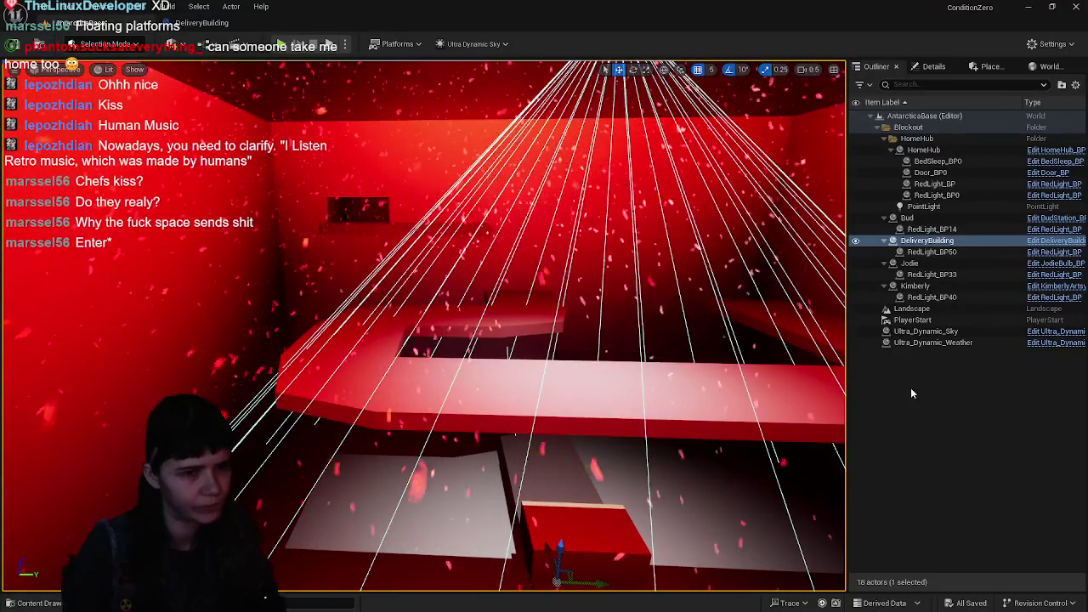
{"action": "left_click", "coordinate": [905, 389]}
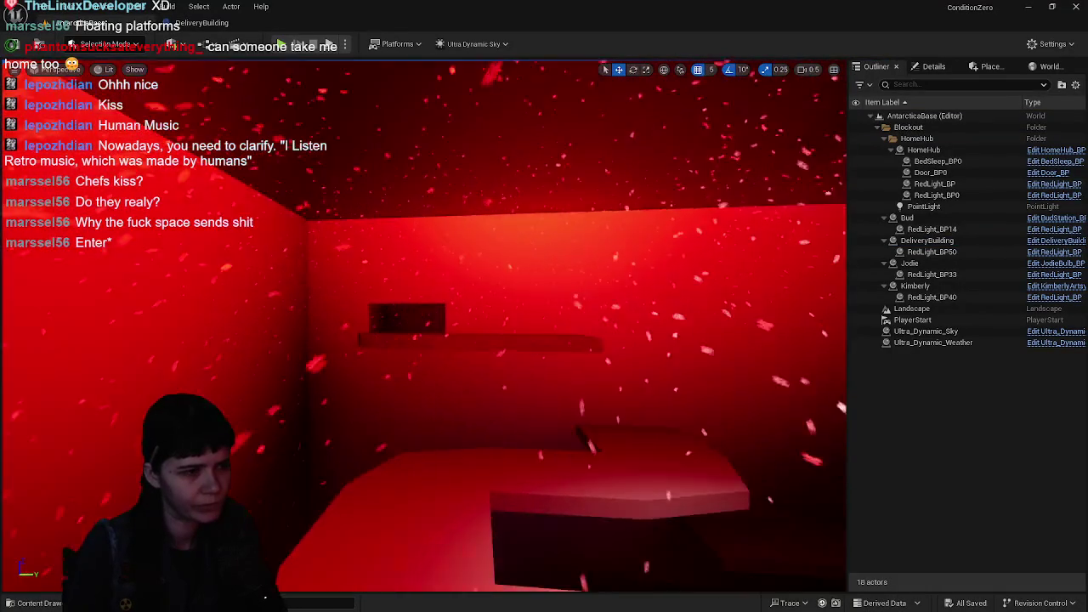
{"action": "key", "text": "w"}
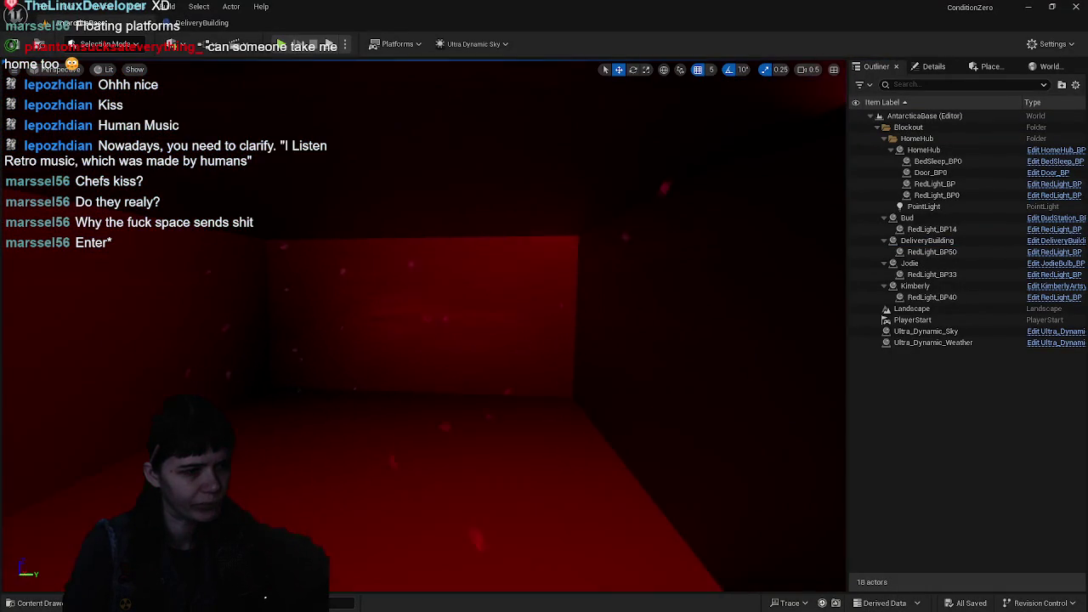
{"action": "key", "text": "w"}
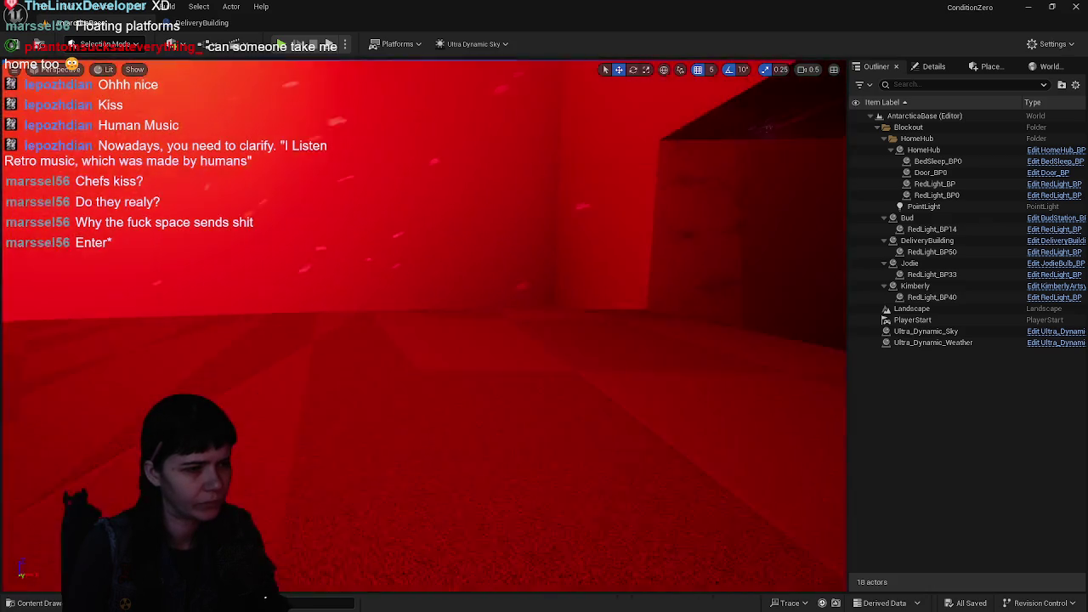
{"action": "key", "text": "s"}
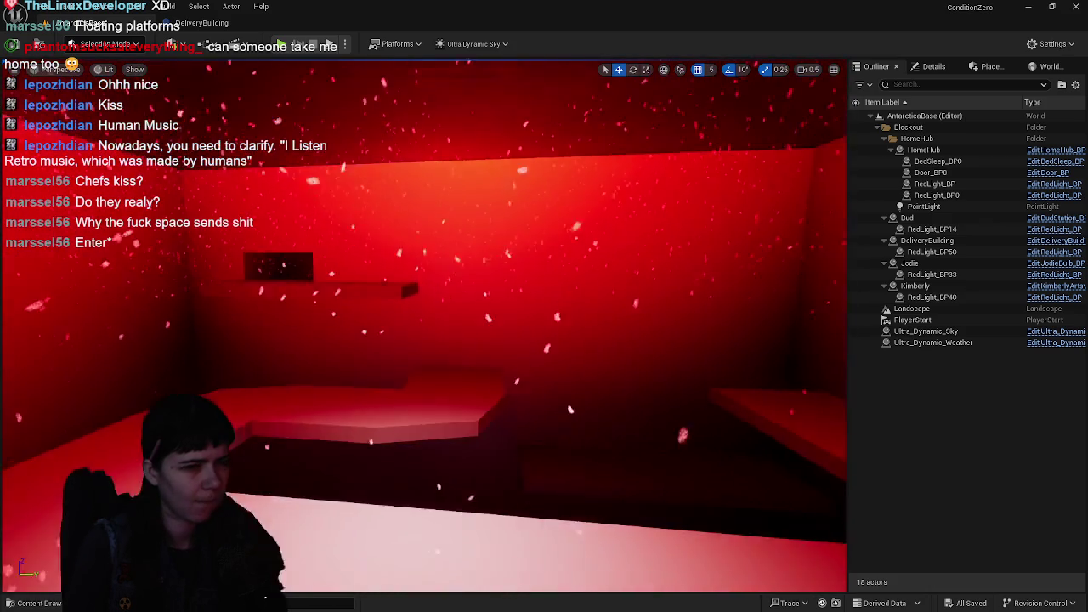
{"action": "key", "text": "s"}
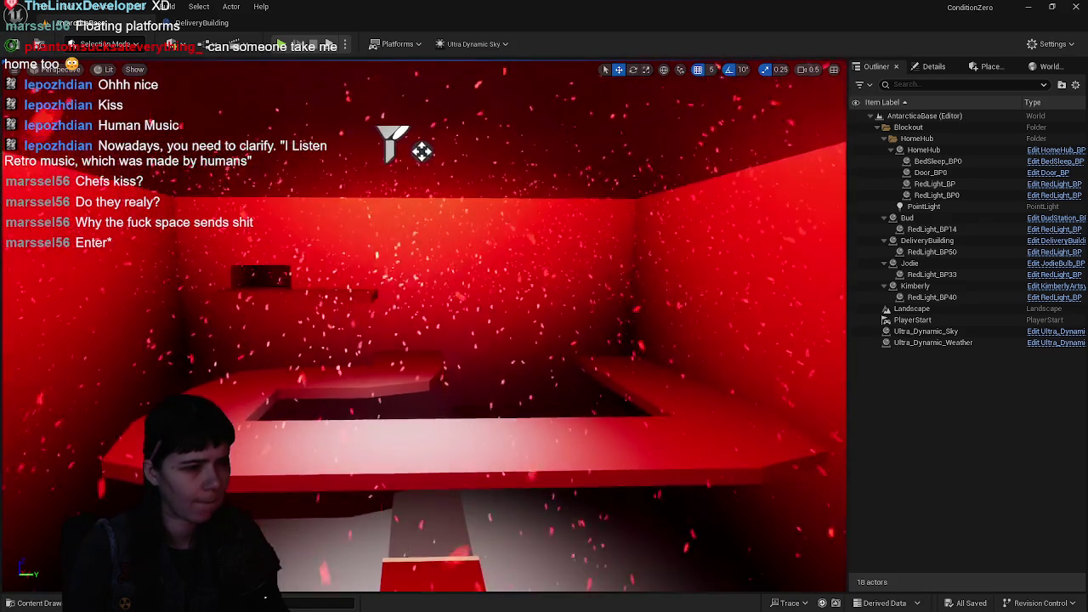
{"action": "key", "text": "q"}
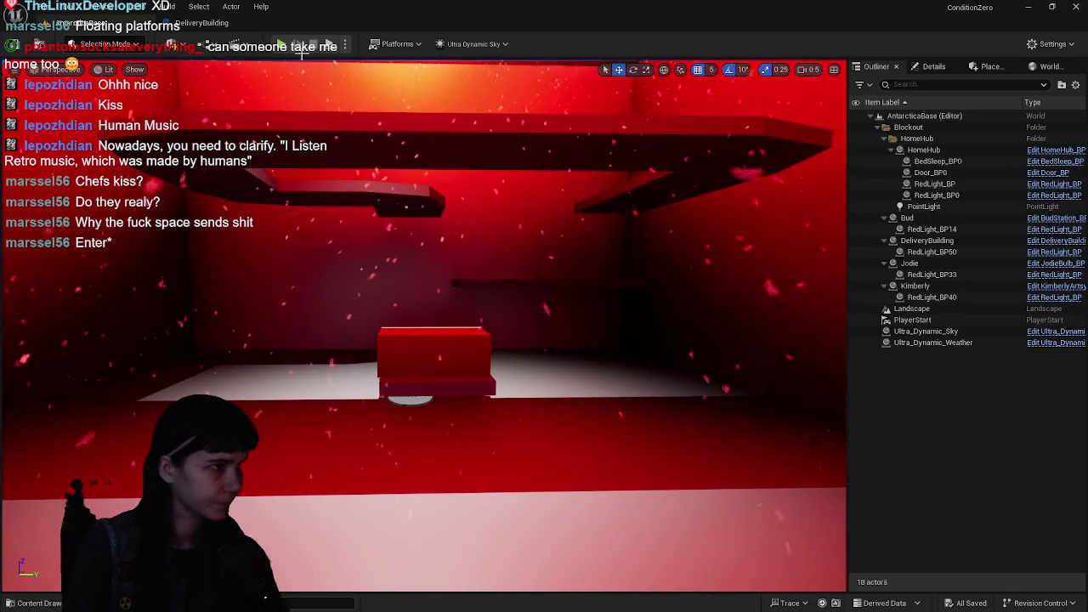
{"action": "key", "text": "alt+p"}
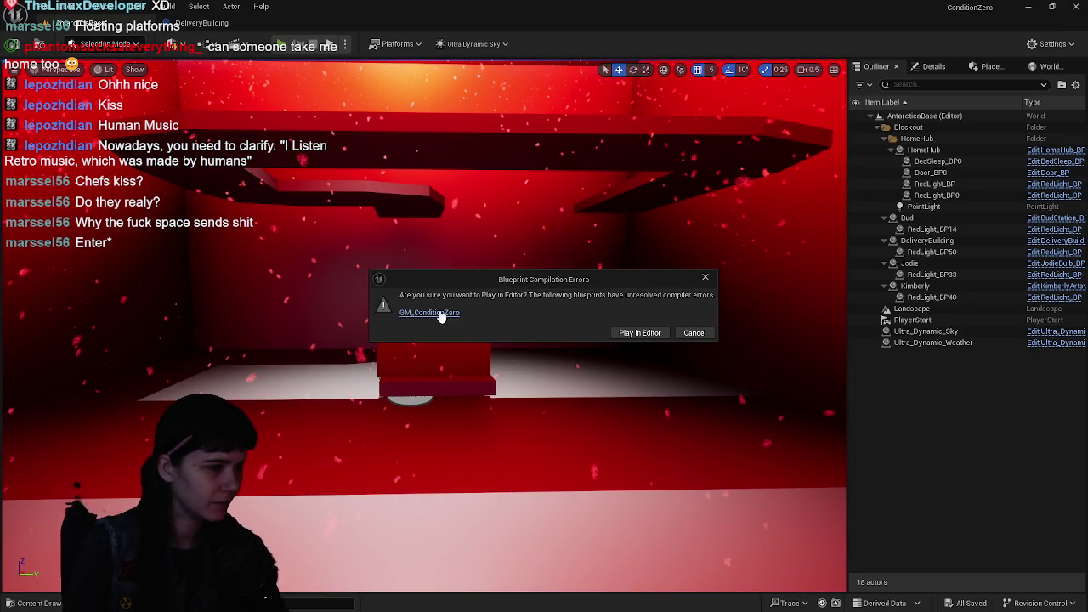
- Trace the error to GM_ConditionZero's Package_BP getter, then reselect the Package component in DeliveryBuilding
{"action": "left_click", "coordinate": [440, 311]}
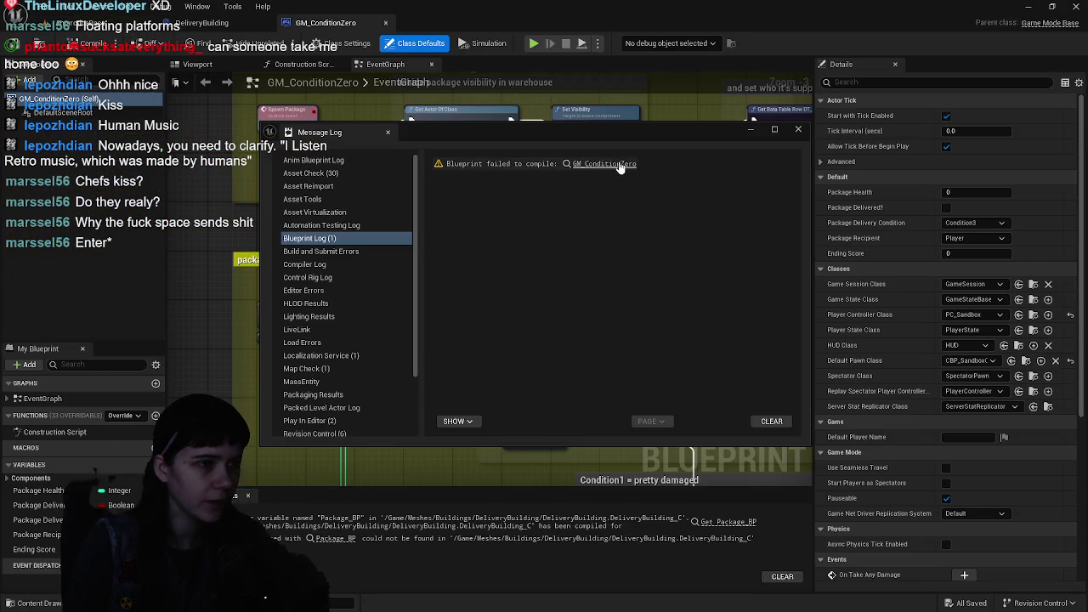
{"action": "left_click", "coordinate": [633, 165]}
{"action": "left_click", "coordinate": [799, 130]}
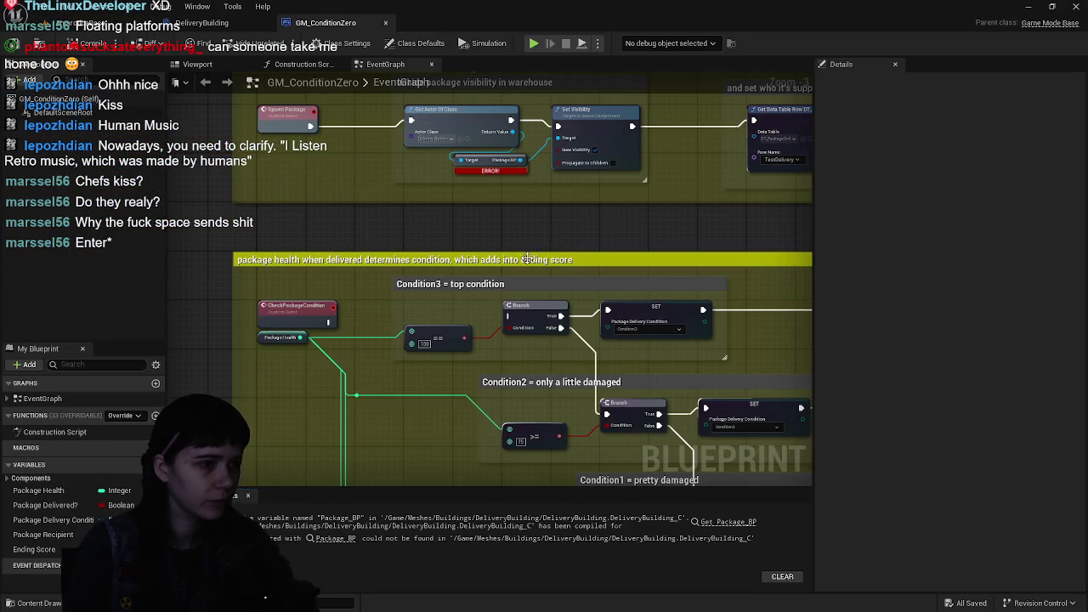
{"action": "left_click", "coordinate": [508, 171]}
{"action": "scroll", "coordinate": [590, 300], "scroll_direction": "up", "scroll_amount": 1}
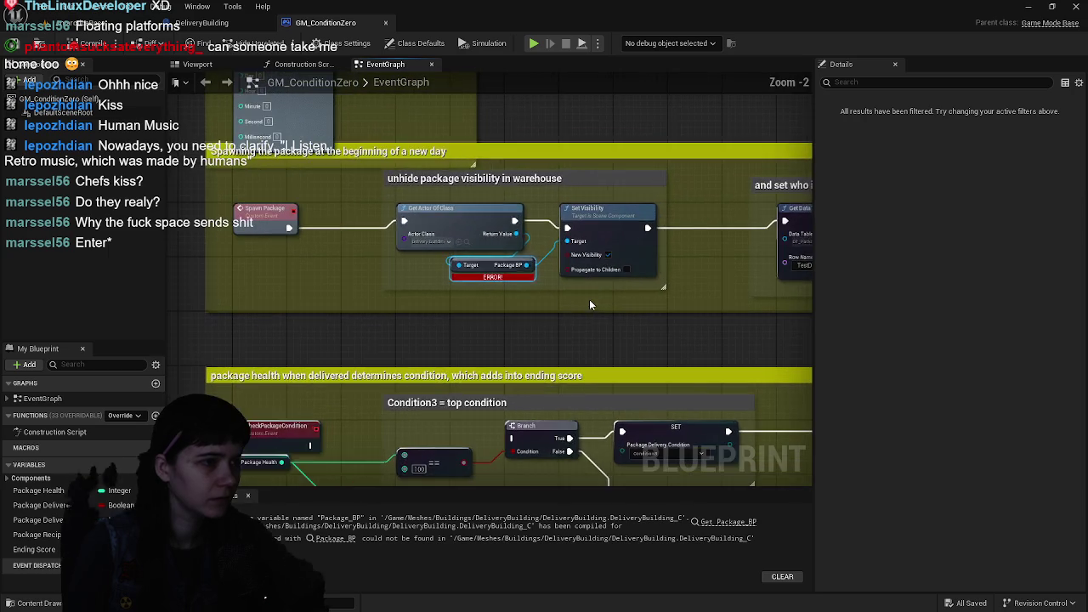
{"action": "scroll", "coordinate": [589, 304], "scroll_direction": "up", "scroll_amount": 1}
{"action": "scroll", "coordinate": [583, 338], "scroll_direction": "down", "scroll_amount": 1}
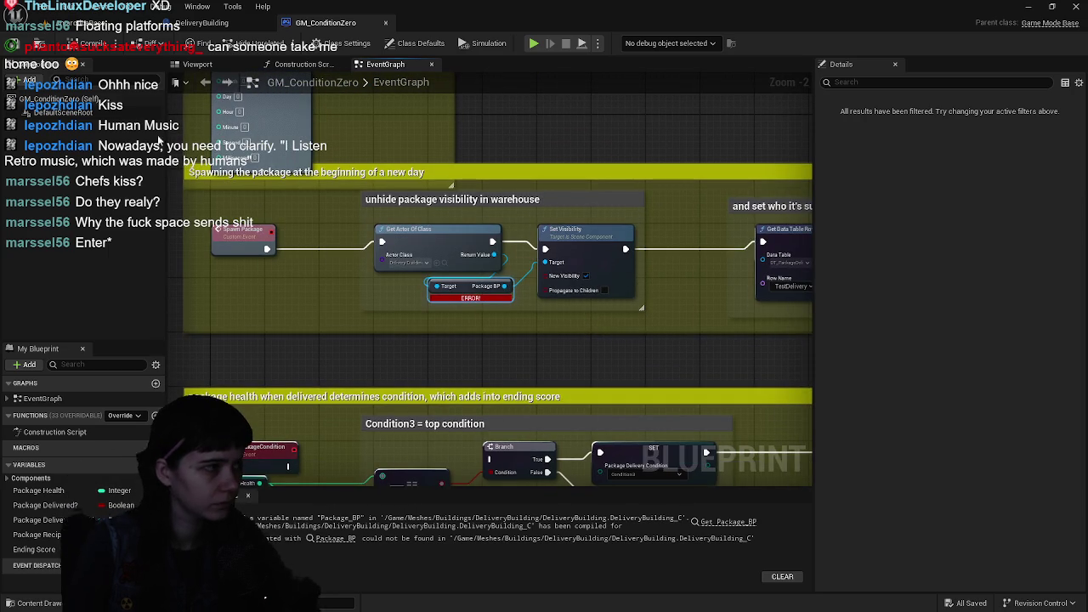
{"action": "left_click", "coordinate": [234, 23]}
{"action": "left_click", "coordinate": [534, 408]}
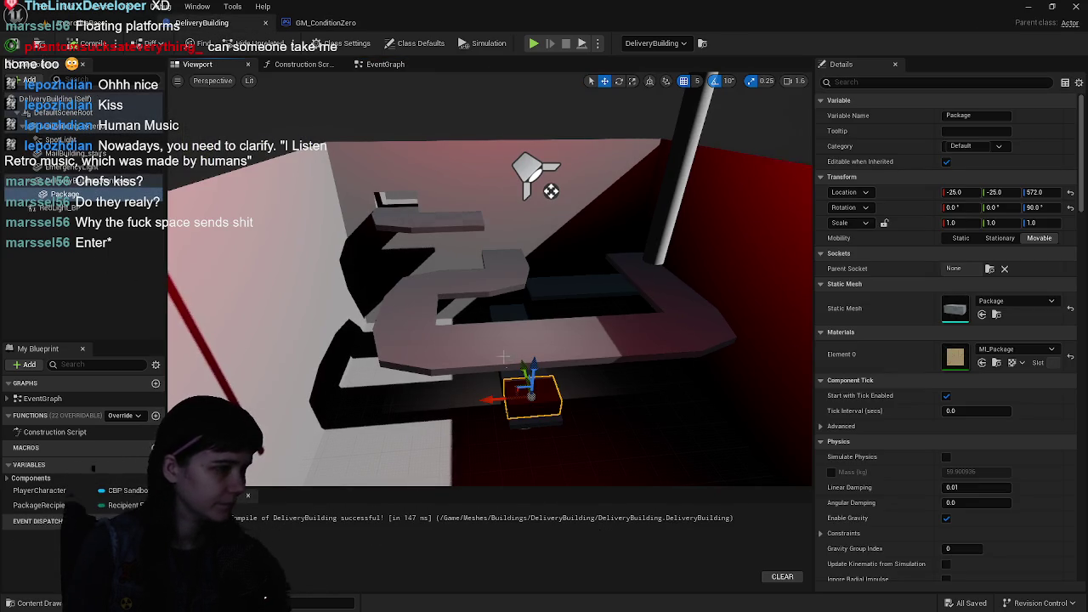
- Add Package_BP from Blueprints/Package as a child component with location and rotation reset to zero
{"action": "key", "text": "ctrl+space"}
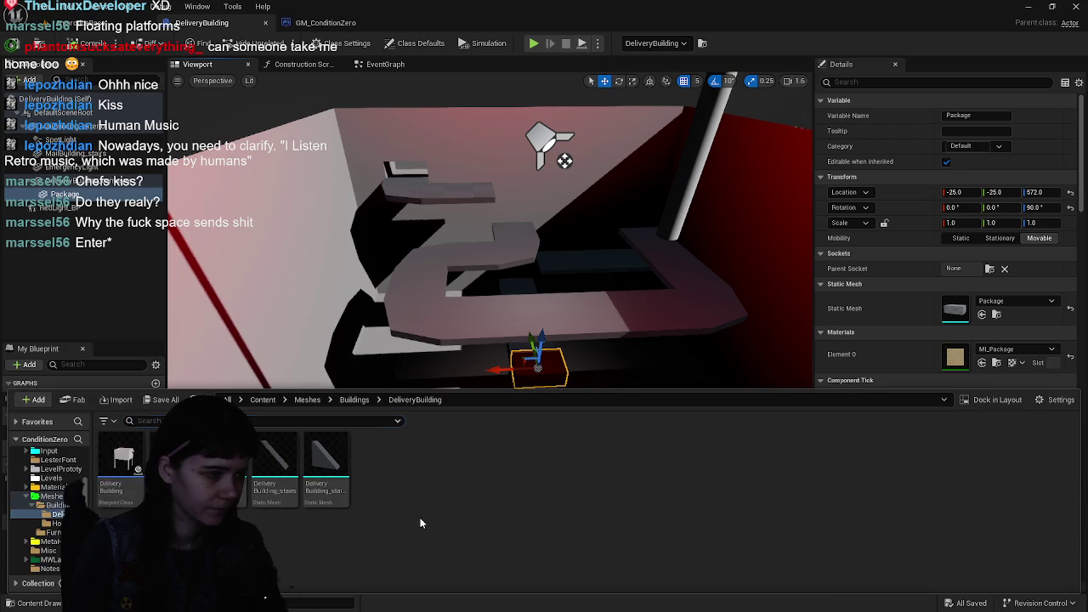
{"action": "left_click", "coordinate": [307, 399]}
{"action": "left_click", "coordinate": [262, 399]}
{"action": "left_click", "coordinate": [57, 481]}
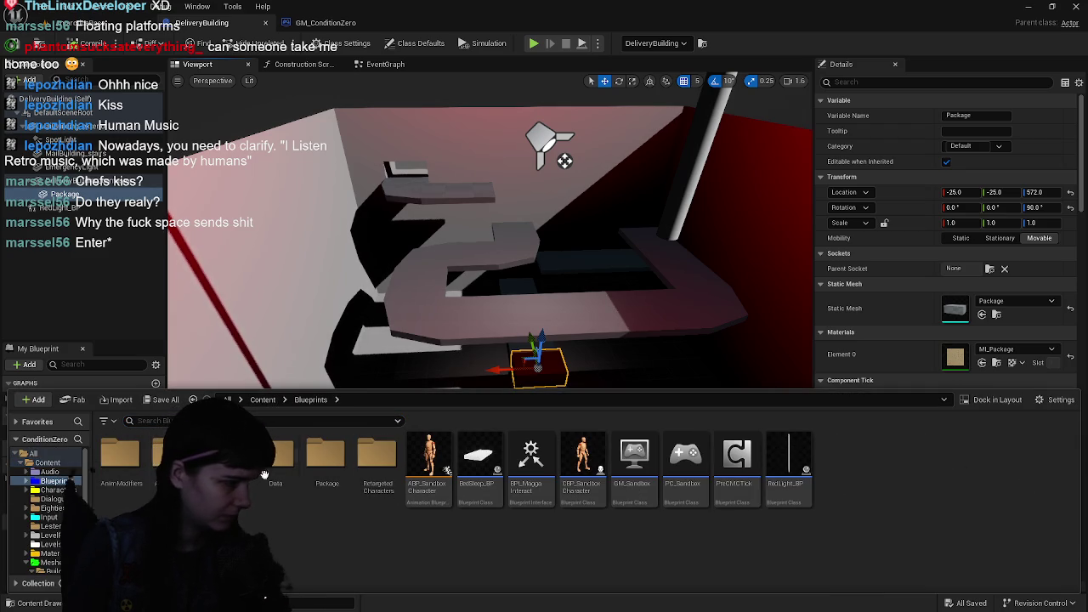
{"action": "double_click", "coordinate": [337, 467]}
{"action": "mouse_move", "coordinate": [164, 397]}
{"action": "left_mouse_down"}
{"action": "mouse_move", "coordinate": [85, 197]}
{"action": "mouse_move", "coordinate": [76, 207]}
{"action": "left_mouse_up"}
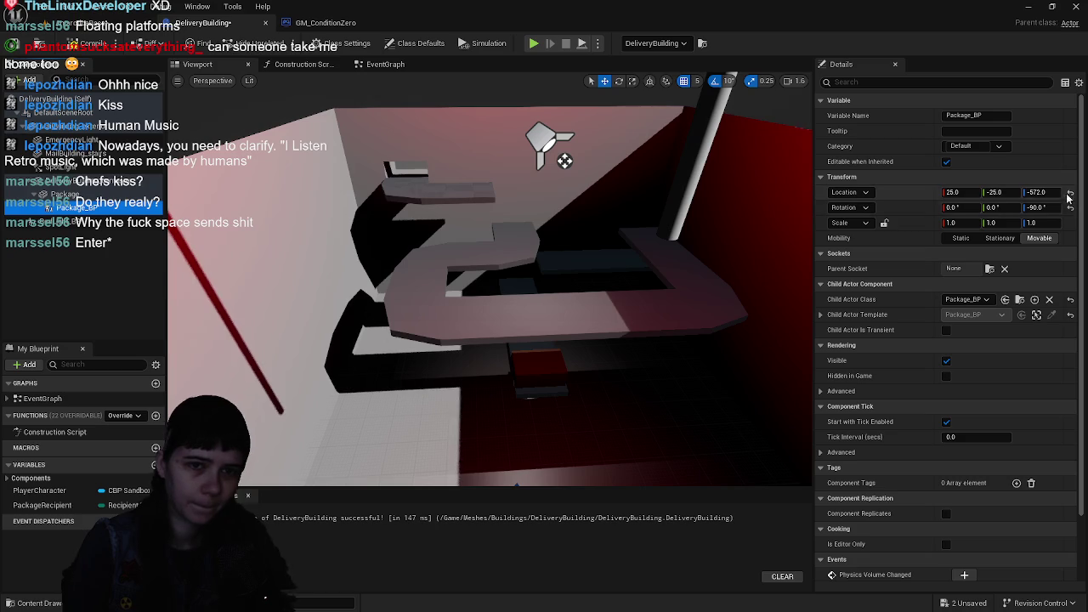
{"action": "left_click", "coordinate": [1071, 192]}
{"action": "left_click", "coordinate": [1070, 208]}
{"action": "key", "text": "f"}
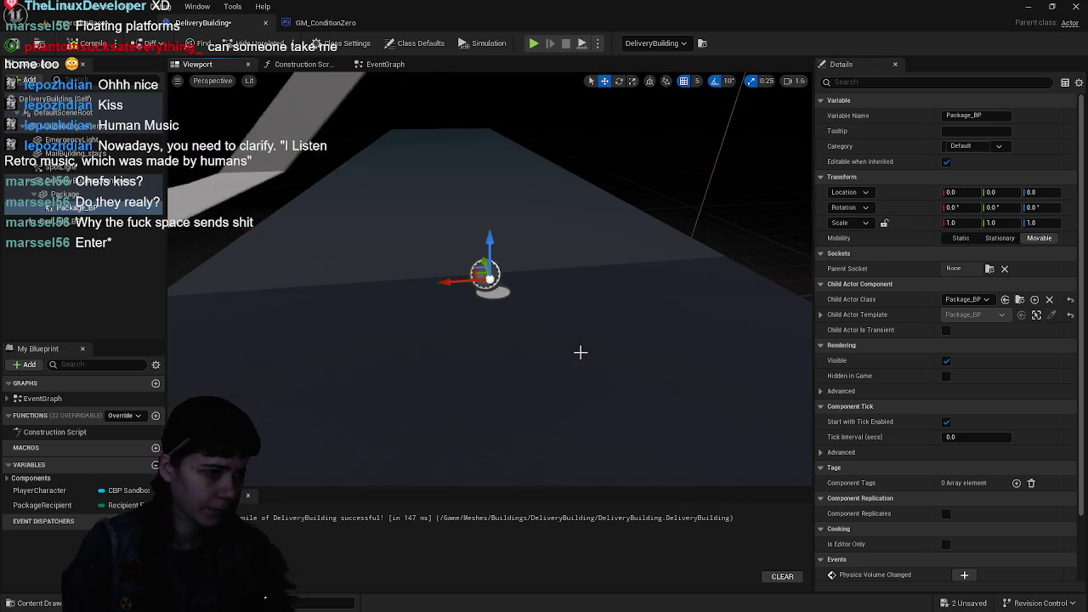
{"action": "scroll", "coordinate": [489, 281], "scroll_direction": "down", "scroll_amount": 5}
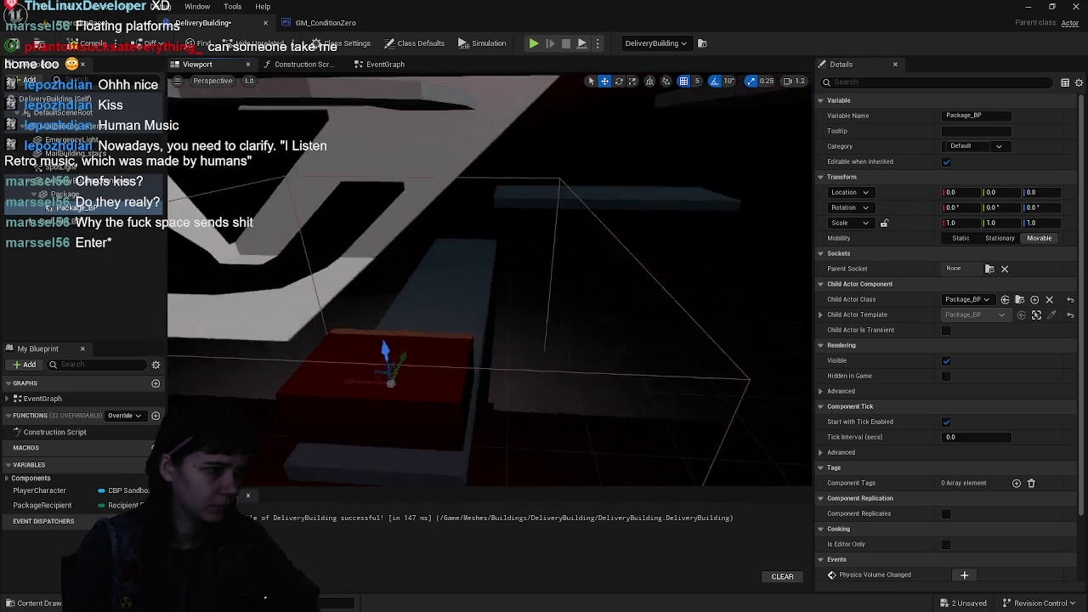
{"action": "key", "text": "f"}
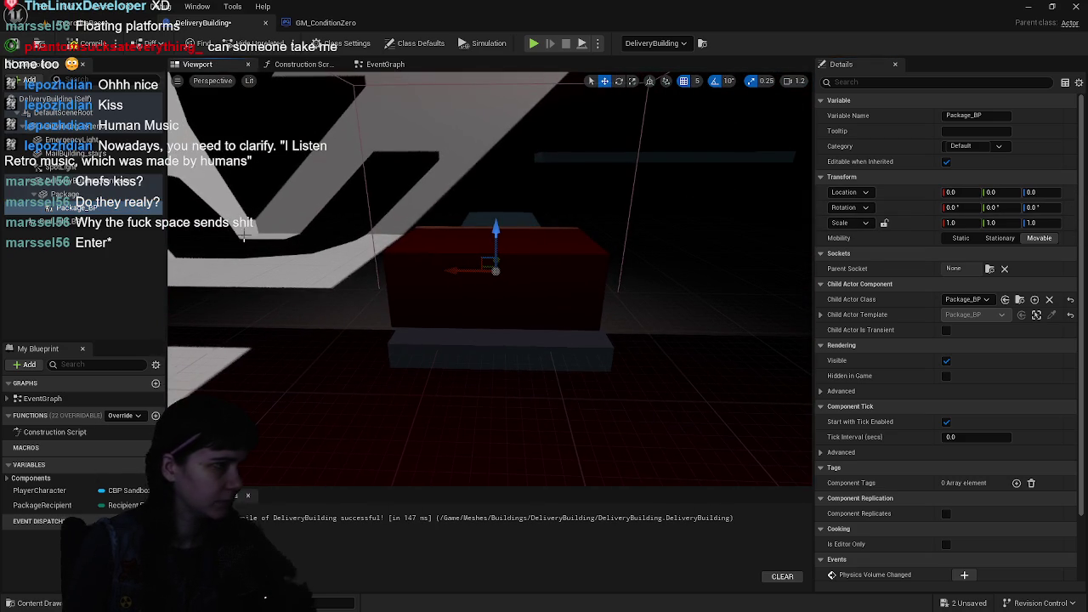
- Delete the old Package component and recompile the DeliveryBuilding blueprint
{"action": "left_click", "coordinate": [85, 194]}
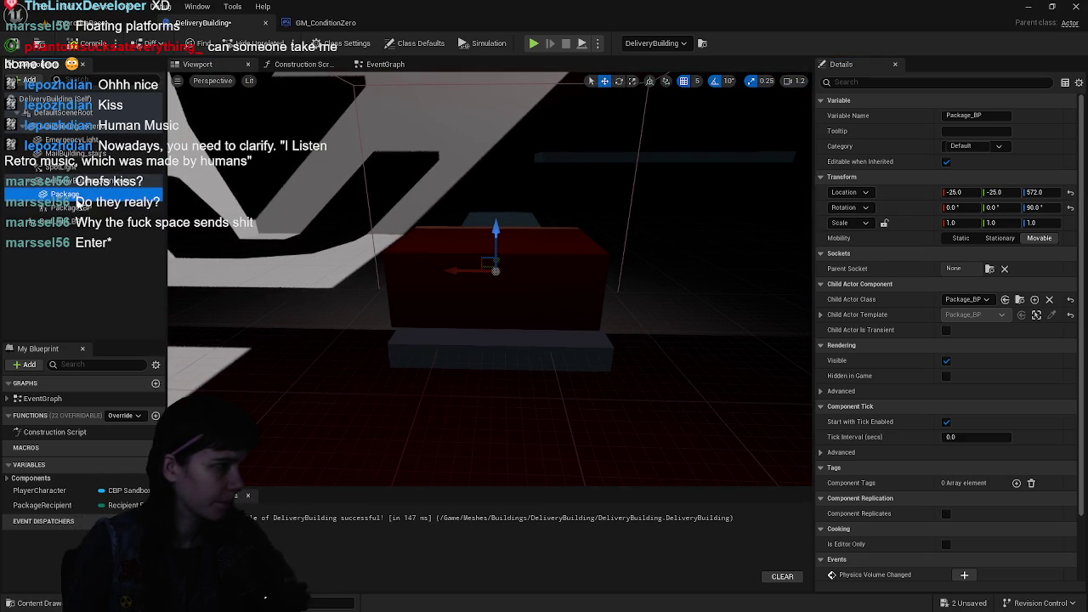
{"action": "key", "text": "Delete"}
{"action": "left_click", "coordinate": [71, 194]}
{"action": "left_click", "coordinate": [92, 43]}
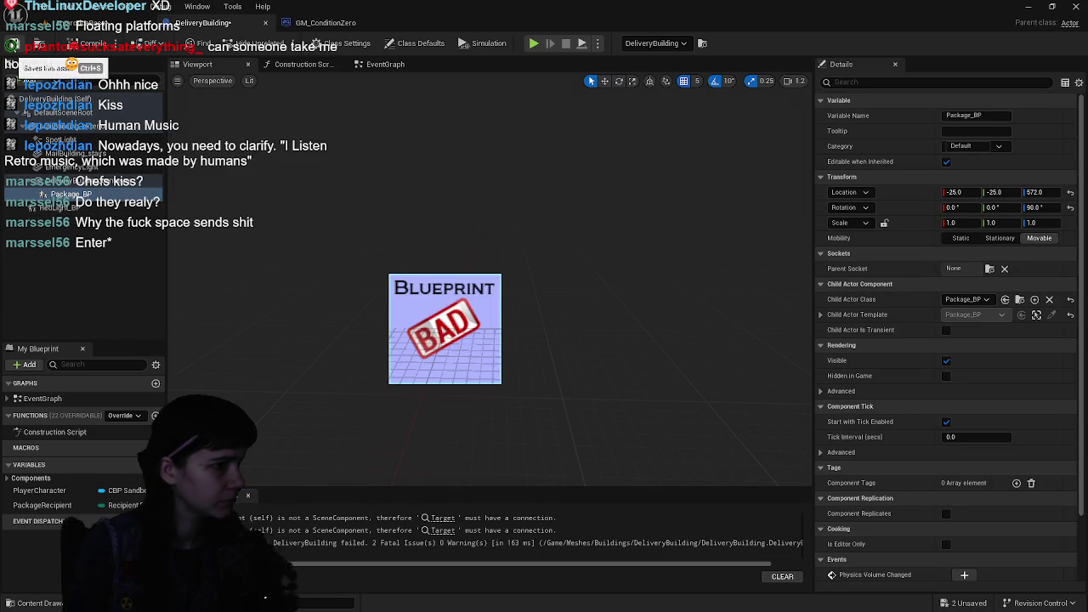
{"action": "left_click", "coordinate": [378, 64]}
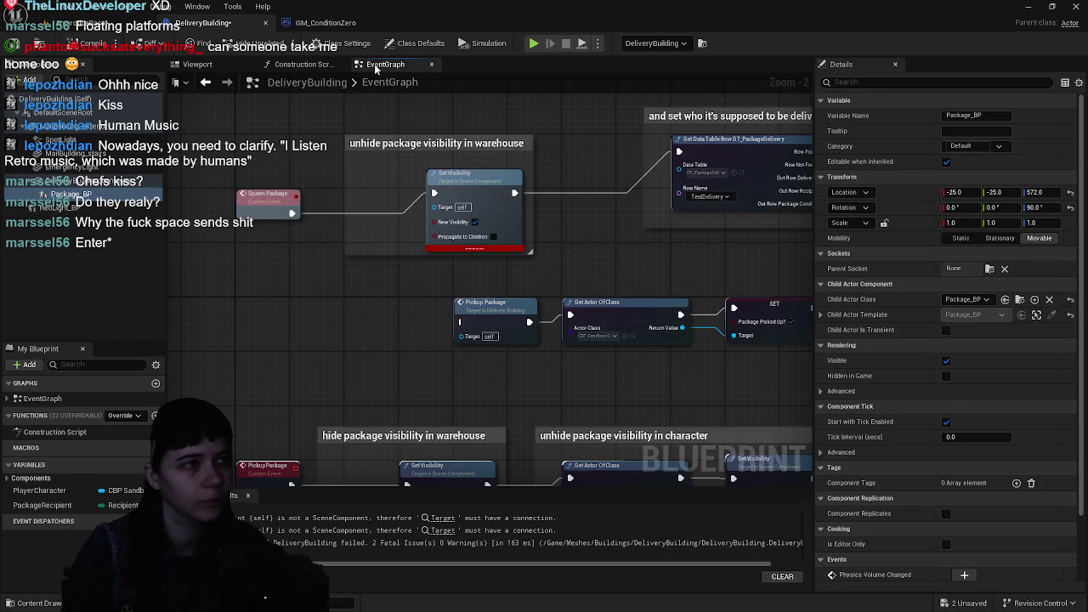
- Connect Package BP to the Target pins of both the unhide and hide Set Visibility nodes
{"action": "scroll", "coordinate": [292, 274], "scroll_direction": "up", "scroll_amount": 1}
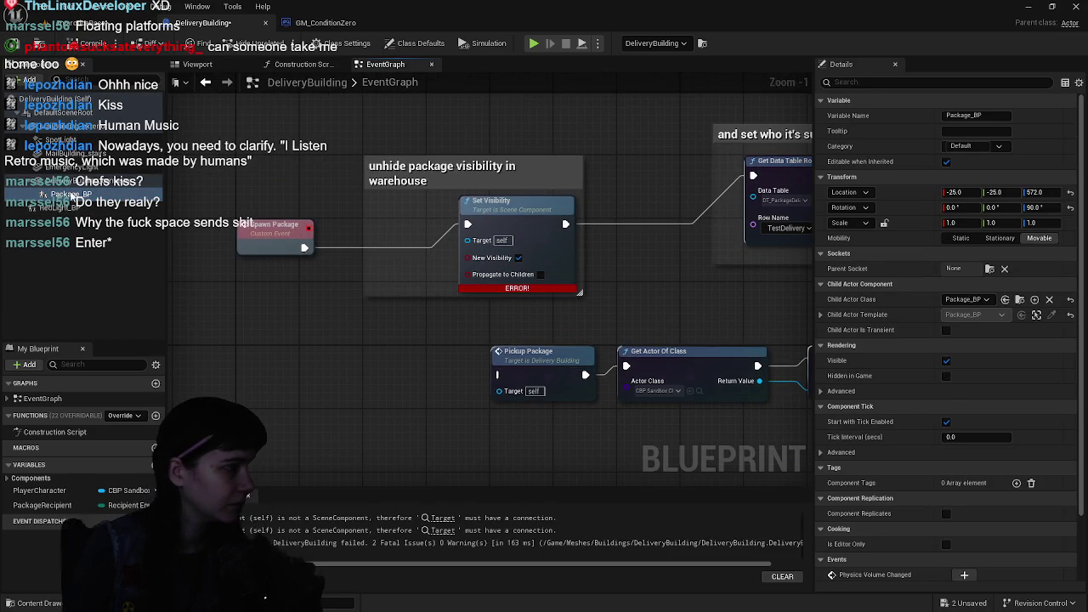
{"action": "mouse_move", "coordinate": [371, 287]}
{"action": "left_mouse_down"}
{"action": "mouse_move", "coordinate": [393, 282]}
{"action": "mouse_move", "coordinate": [382, 287]}
{"action": "left_mouse_up"}
{"action": "left_click_drag", "start_coordinate": [470, 252], "coordinate": [469, 242]}
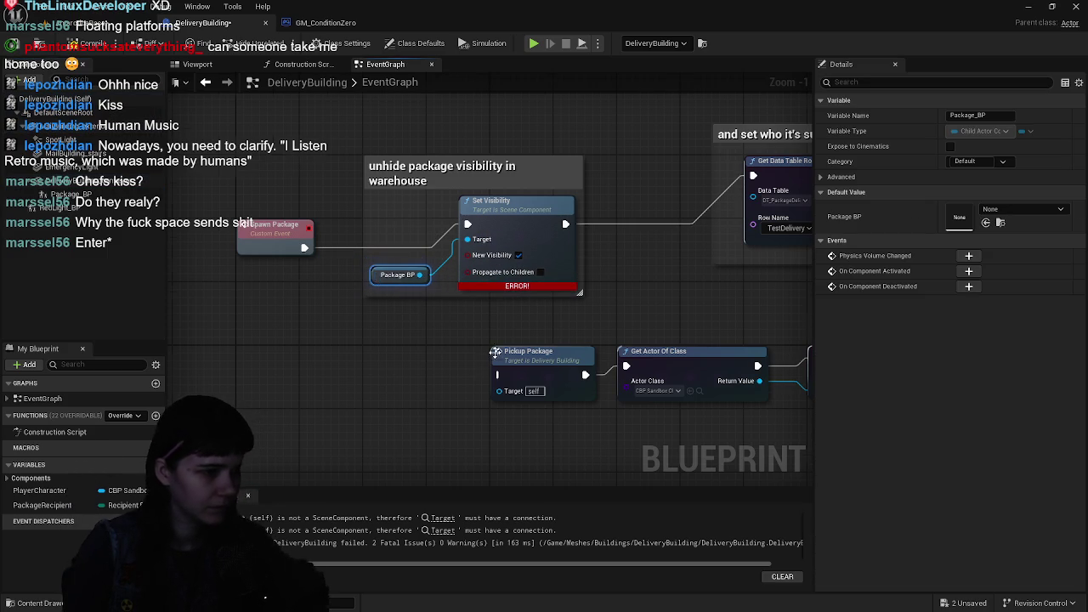
{"action": "scroll", "coordinate": [481, 349], "scroll_direction": "down", "scroll_amount": 3}
{"action": "mouse_move", "coordinate": [480, 394]}
{"action": "left_mouse_down"}
{"action": "mouse_move", "coordinate": [484, 247]}
{"action": "mouse_move", "coordinate": [451, 230]}
{"action": "mouse_move", "coordinate": [452, 219]}
{"action": "left_mouse_up"}
{"action": "scroll", "coordinate": [484, 247], "scroll_direction": "up", "scroll_amount": 2}
{"action": "mouse_move", "coordinate": [68, 193]}
{"action": "left_mouse_down"}
{"action": "mouse_move", "coordinate": [170, 255]}
{"action": "mouse_move", "coordinate": [473, 340]}
{"action": "mouse_move", "coordinate": [460, 336]}
{"action": "mouse_move", "coordinate": [496, 324]}
{"action": "left_mouse_up"}
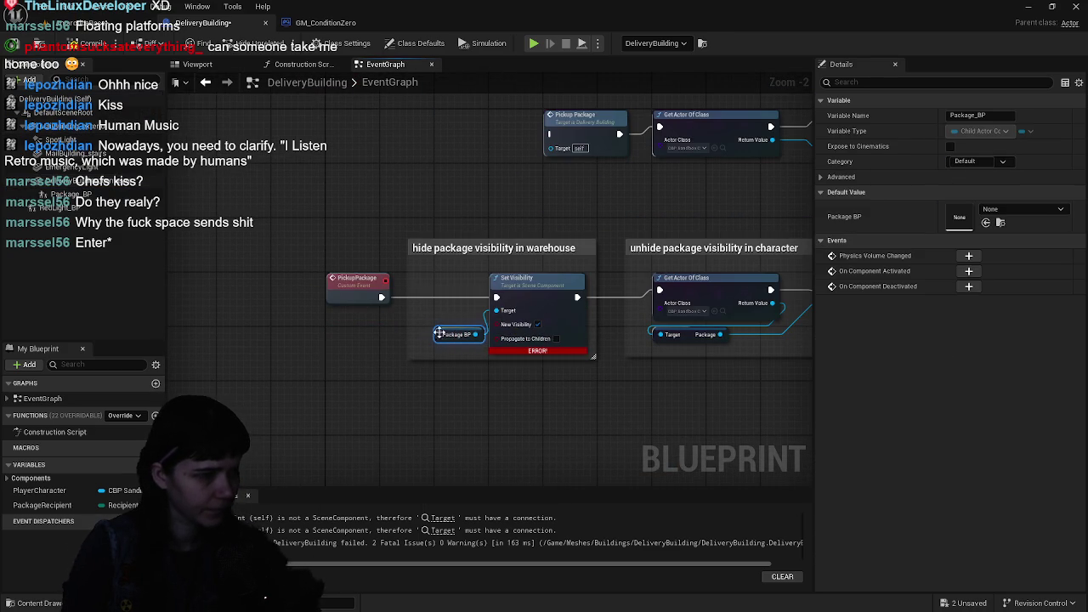
- Recompile DeliveryBuilding, save all assets, and start a playtest of the level
{"action": "left_click", "coordinate": [83, 46]}
{"action": "left_click", "coordinate": [75, 29]}
{"action": "key", "text": "ctrl+s"}
{"action": "key", "text": "alt+p"}
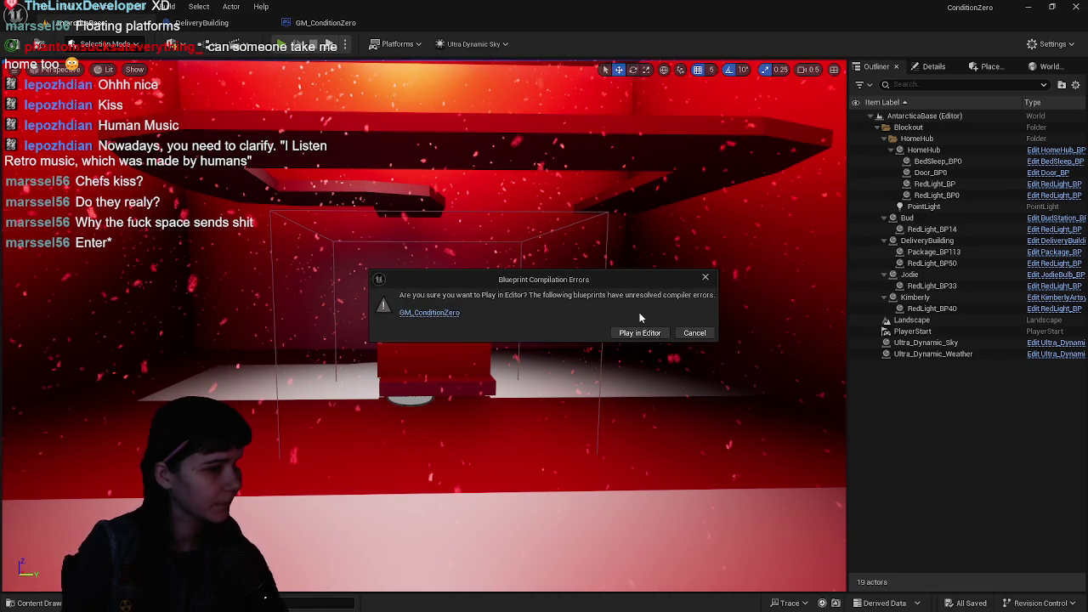
- Recompile GM_ConditionZero to clear its Package BP getter error, then close the DeliveryBuilding blueprint
{"action": "left_click", "coordinate": [448, 313]}
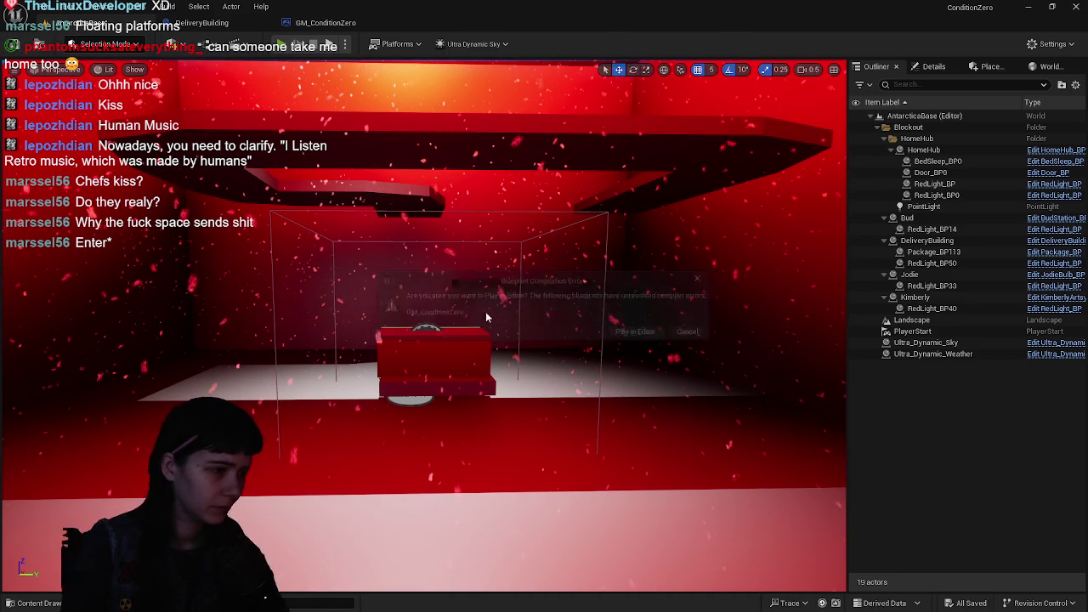
{"action": "left_click", "coordinate": [799, 128]}
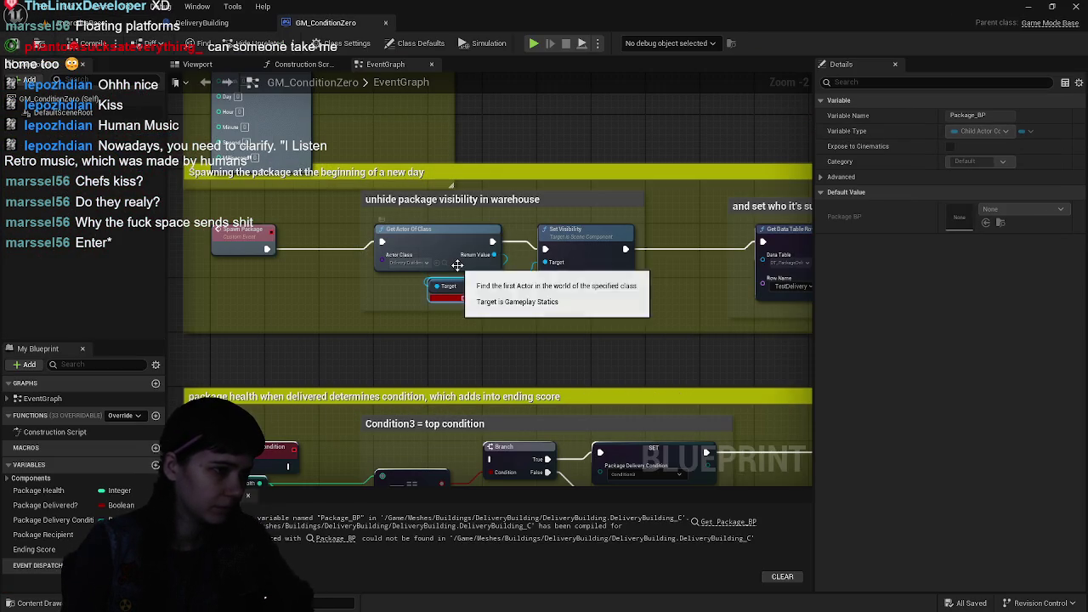
{"action": "scroll", "coordinate": [450, 346], "scroll_direction": "up", "scroll_amount": 1}
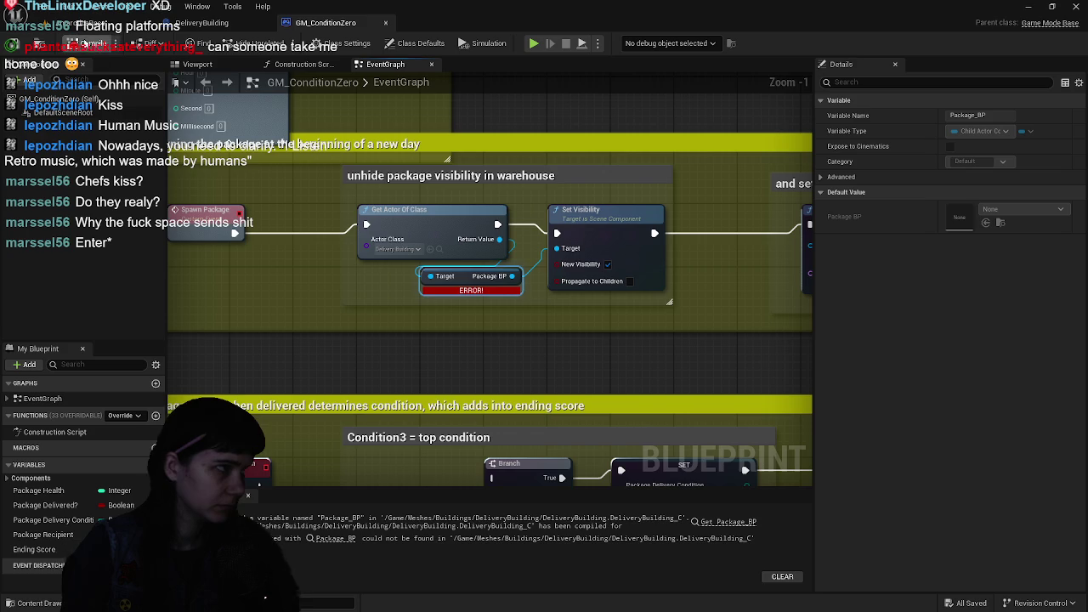
{"action": "left_click", "coordinate": [85, 43]}
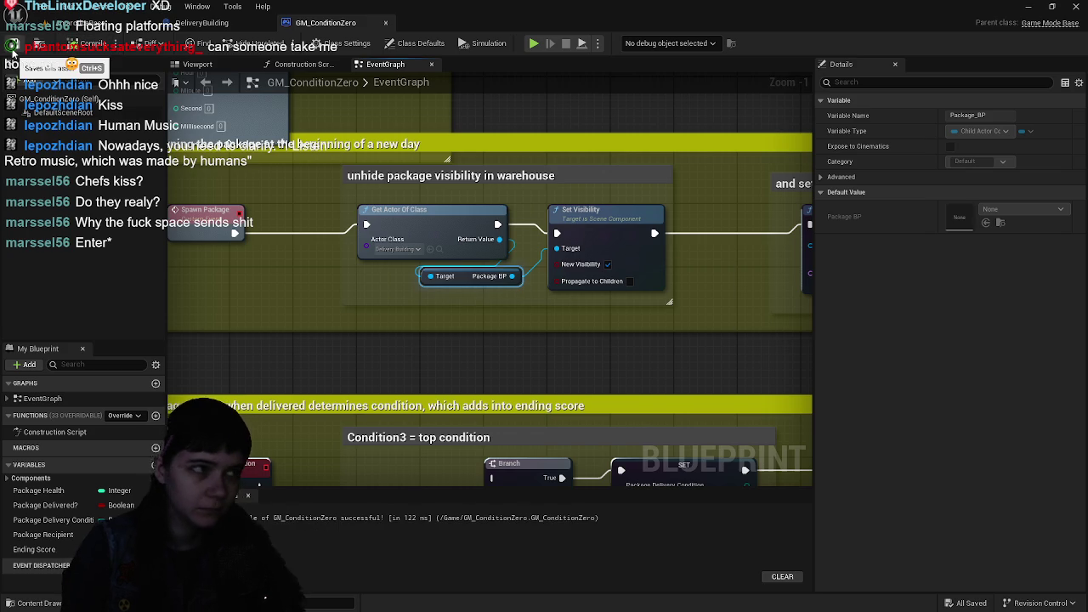
{"action": "left_click", "coordinate": [173, 25]}
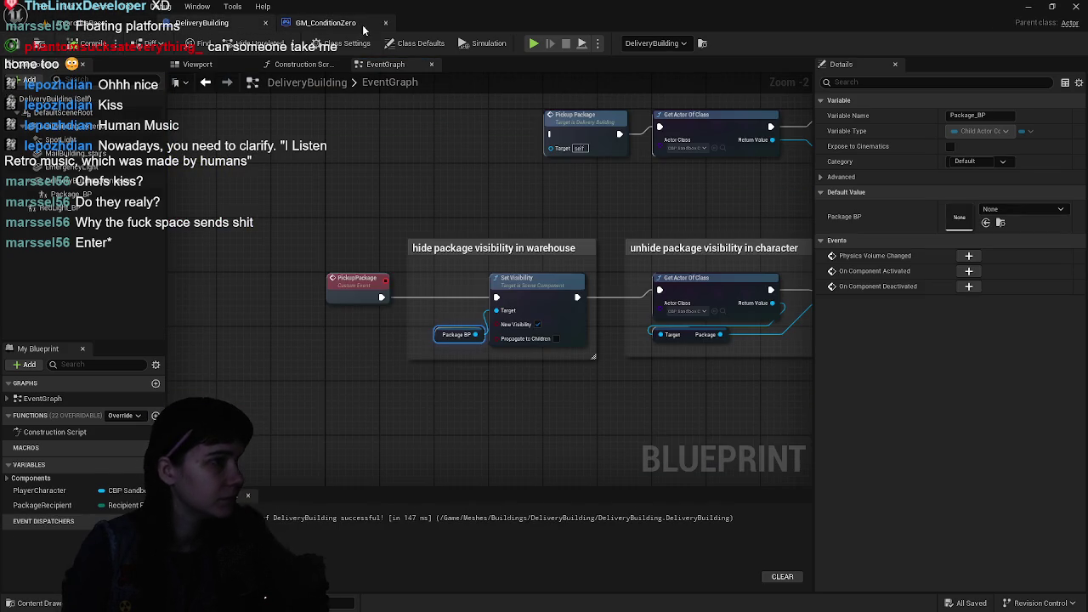
{"action": "left_click", "coordinate": [266, 24]}
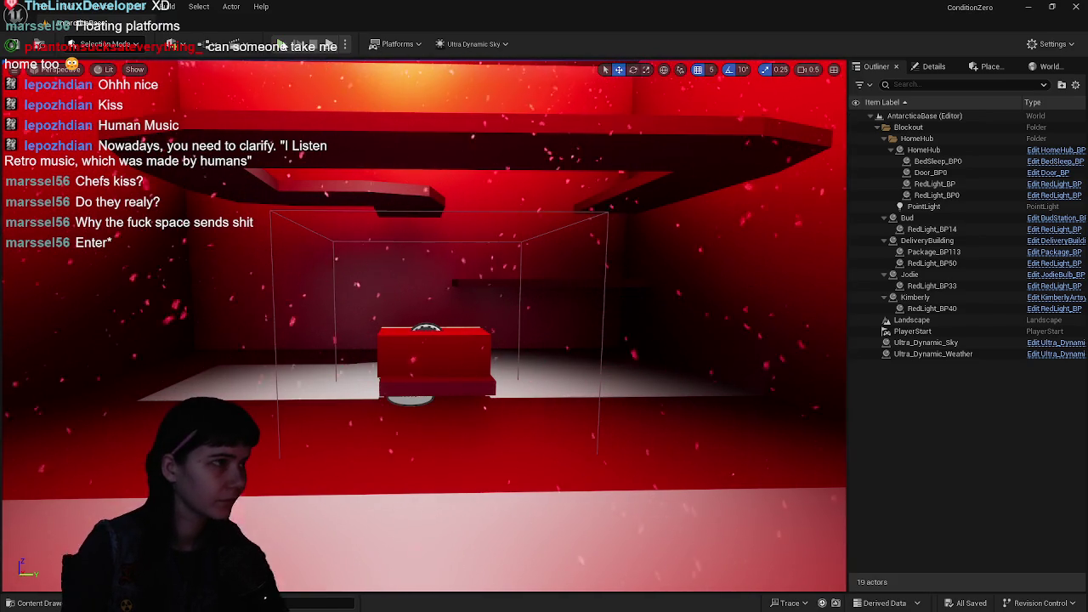
- Playtest the level with the updated DeliveryBuilding, stop, and browse to the top-level Content folder
{"action": "key", "text": "alt+p"}
{"action": "key", "text": "w"}
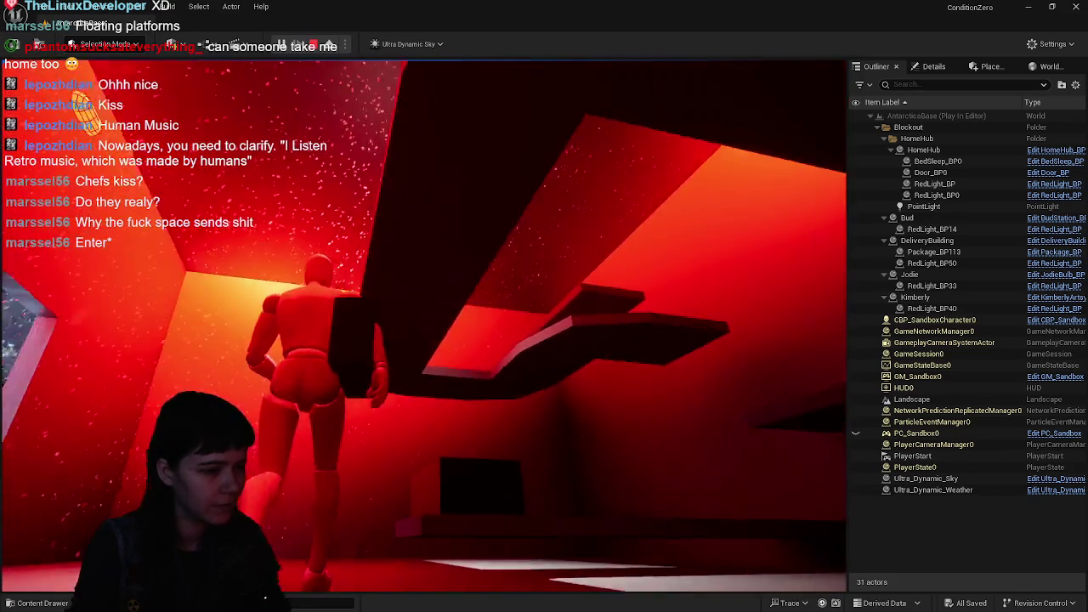
{"action": "key", "text": "Escape"}
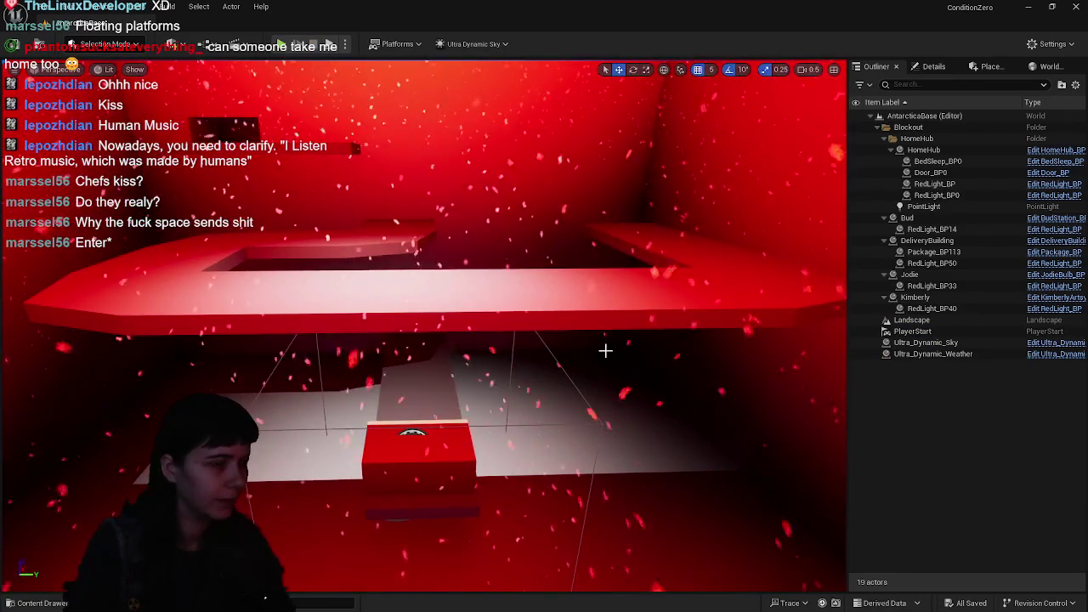
{"action": "key", "text": "ctrl+space"}
{"action": "left_click", "coordinate": [262, 400]}
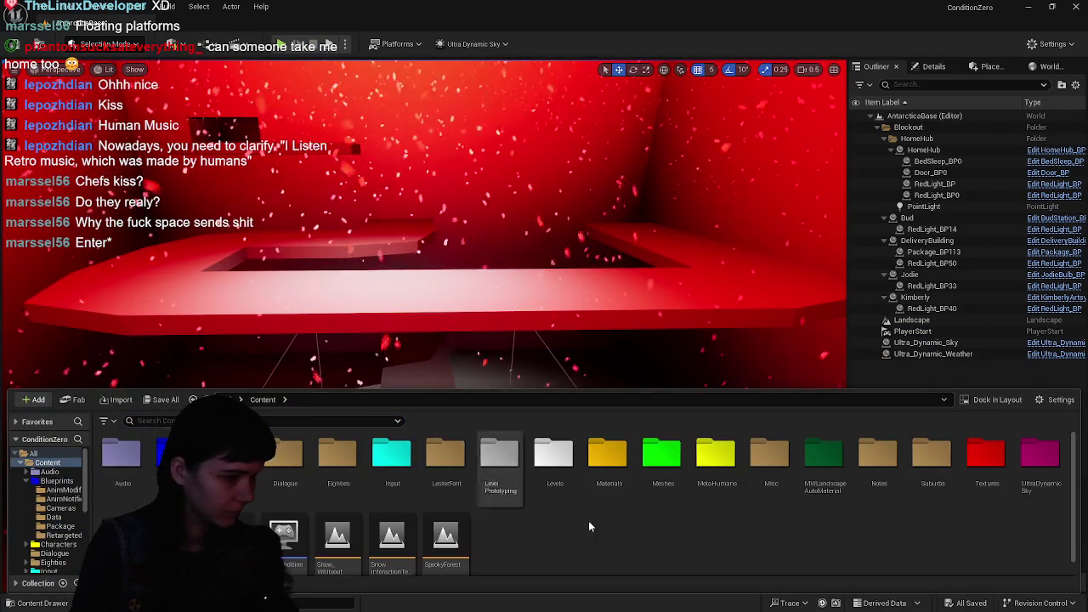
- Open the DeliveryBuilding platform mesh from Meshes/Buildings and display its simple collision
{"action": "double_click", "coordinate": [656, 469]}
{"action": "left_click", "coordinate": [67, 542]}
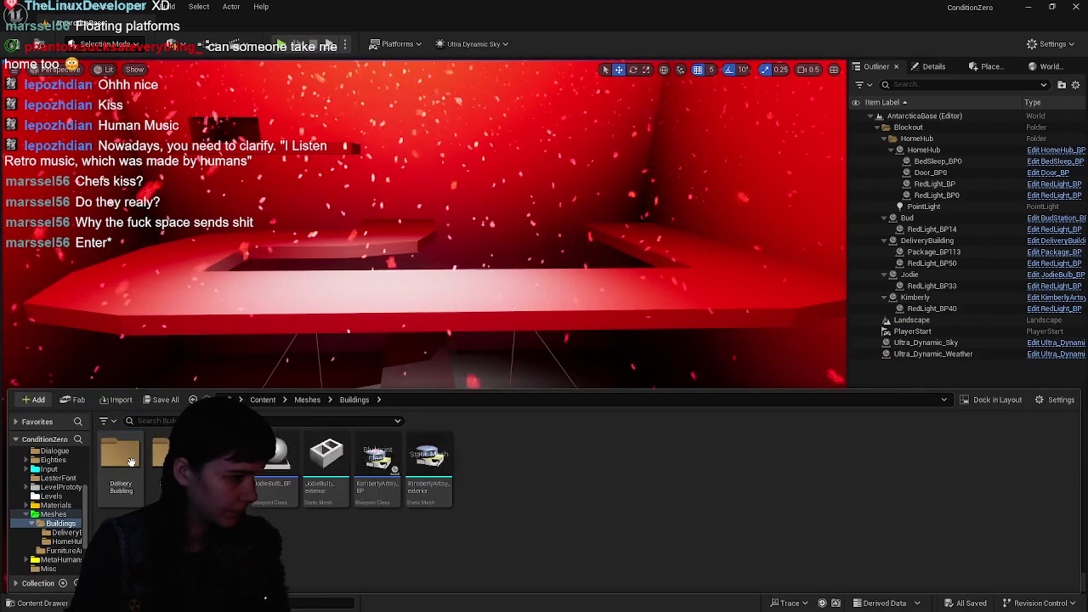
{"action": "left_click", "coordinate": [347, 400]}
{"action": "double_click", "coordinate": [171, 459]}
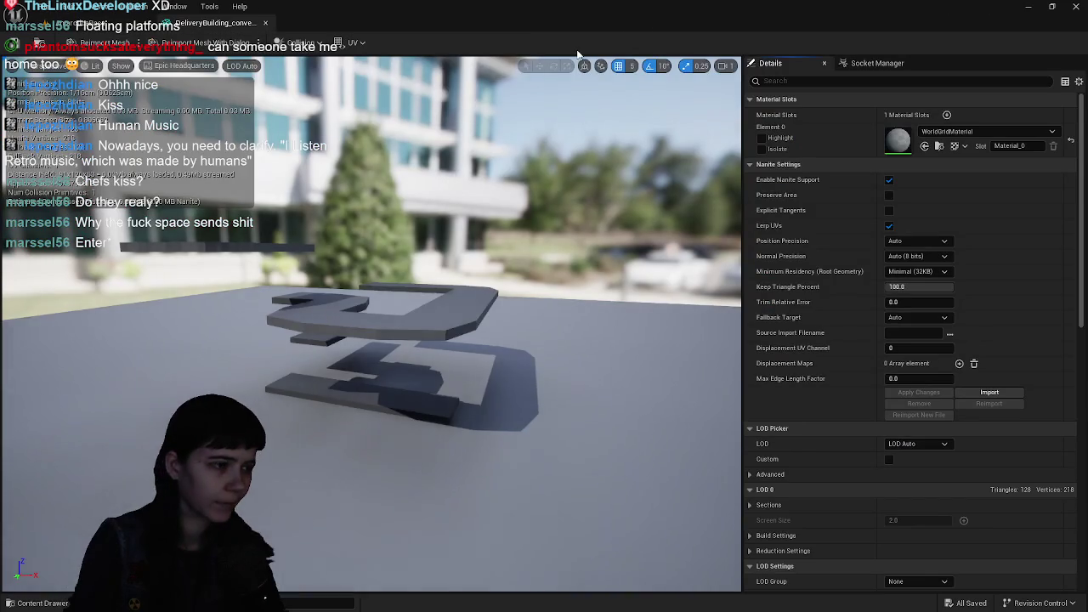
{"action": "mouse_move", "coordinate": [578, 60]}
{"action": "left_mouse_down"}
{"action": "mouse_move", "coordinate": [510, 170]}
{"action": "mouse_move", "coordinate": [529, 192]}
{"action": "mouse_move", "coordinate": [551, 273]}
{"action": "mouse_move", "coordinate": [553, 264]}
{"action": "left_mouse_up"}
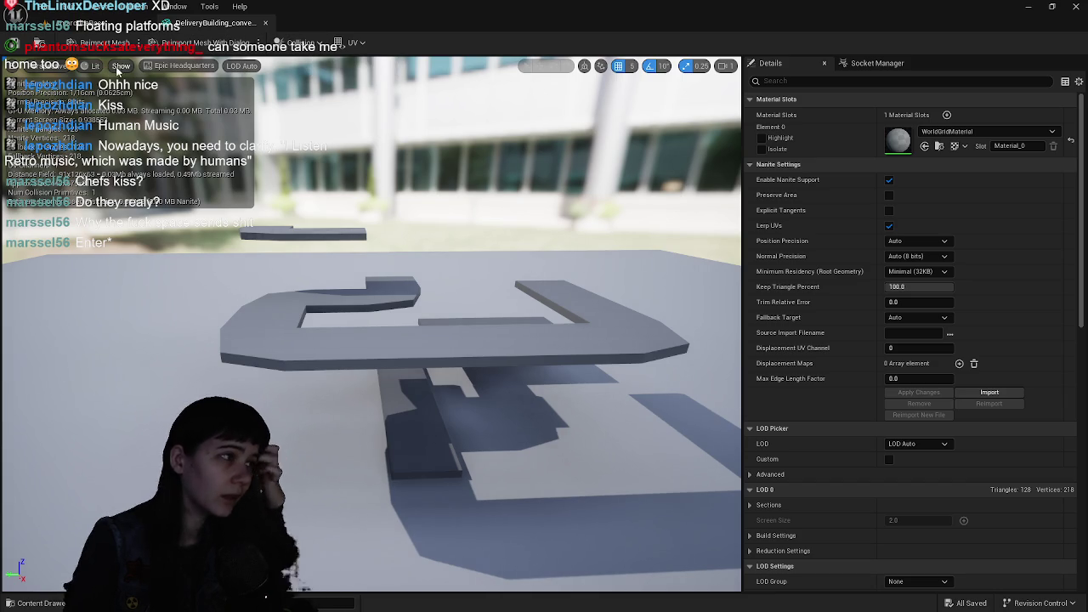
{"action": "left_click", "coordinate": [122, 66]}
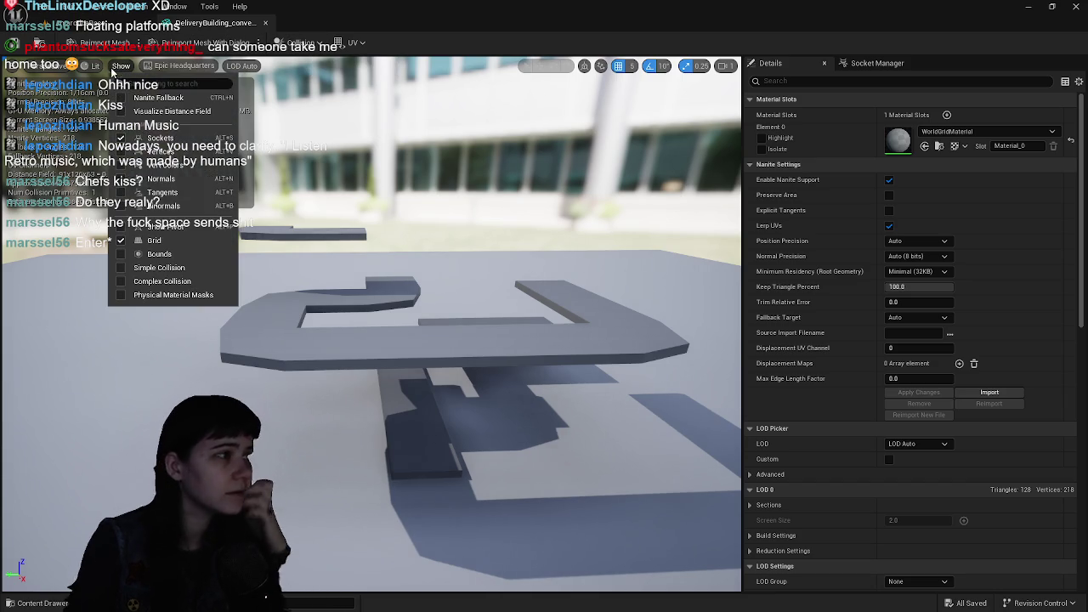
{"action": "left_click", "coordinate": [166, 268]}
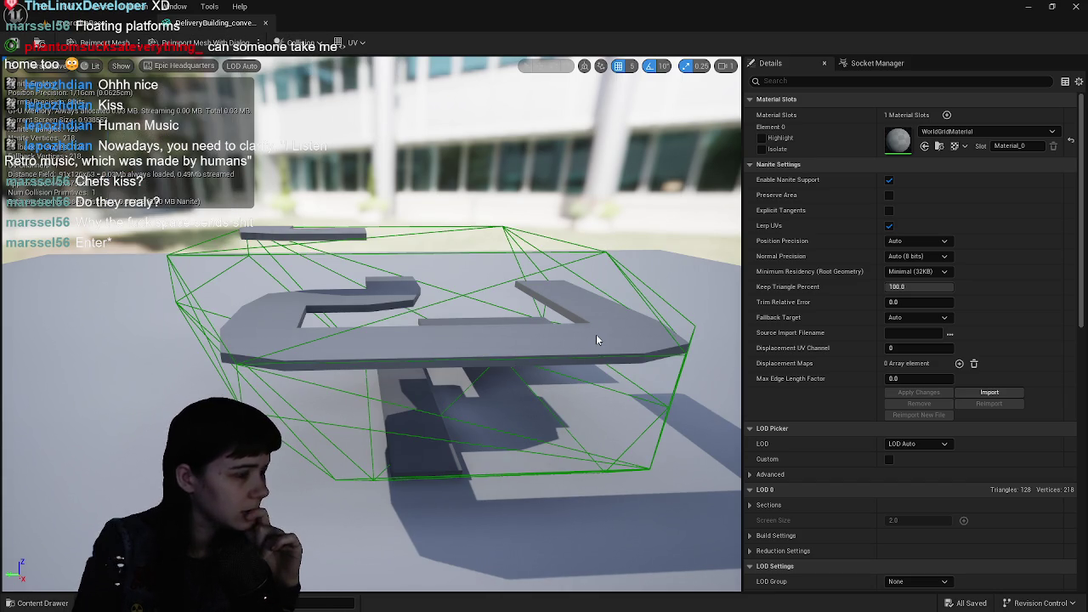
{"action": "mouse_move", "coordinate": [561, 339]}
{"action": "left_mouse_down"}
{"action": "mouse_move", "coordinate": [561, 400]}
{"action": "mouse_move", "coordinate": [570, 327]}
{"action": "left_mouse_up"}
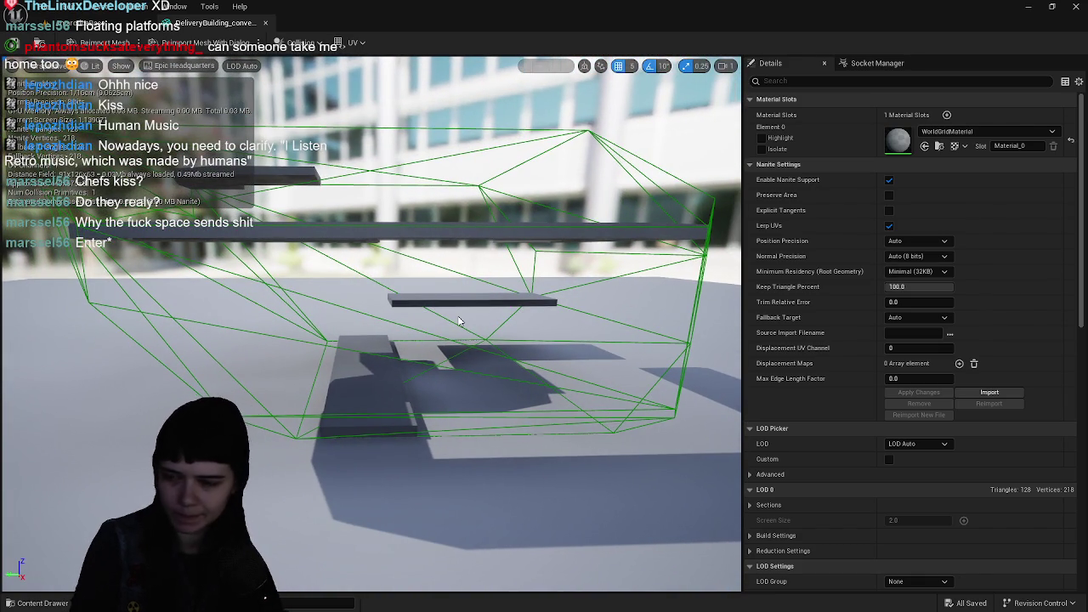
{"action": "scroll", "coordinate": [888, 417], "scroll_direction": "down", "scroll_amount": 15}
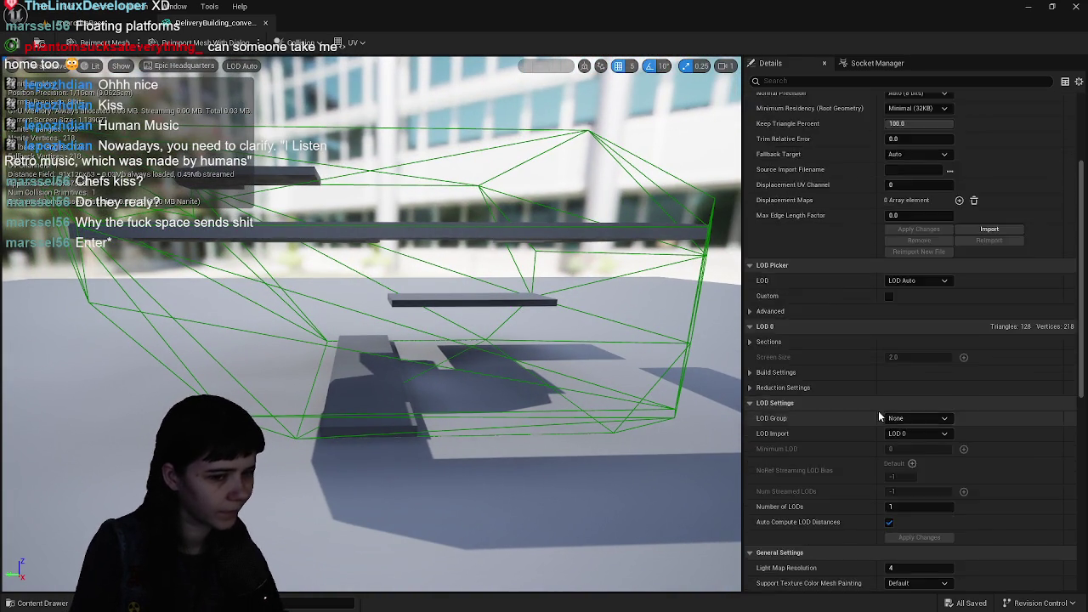
- Set Collision Complexity to Use Complex Collision As Simple, hide collision, close the mesh, and playtest
{"action": "left_click", "coordinate": [934, 337]}
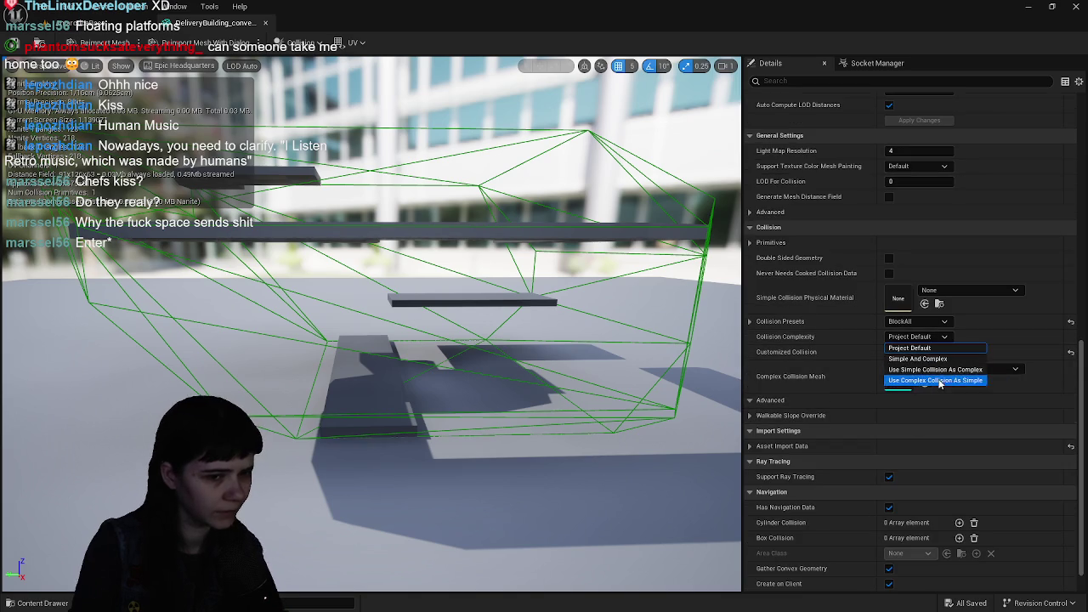
{"action": "left_click", "coordinate": [875, 383]}
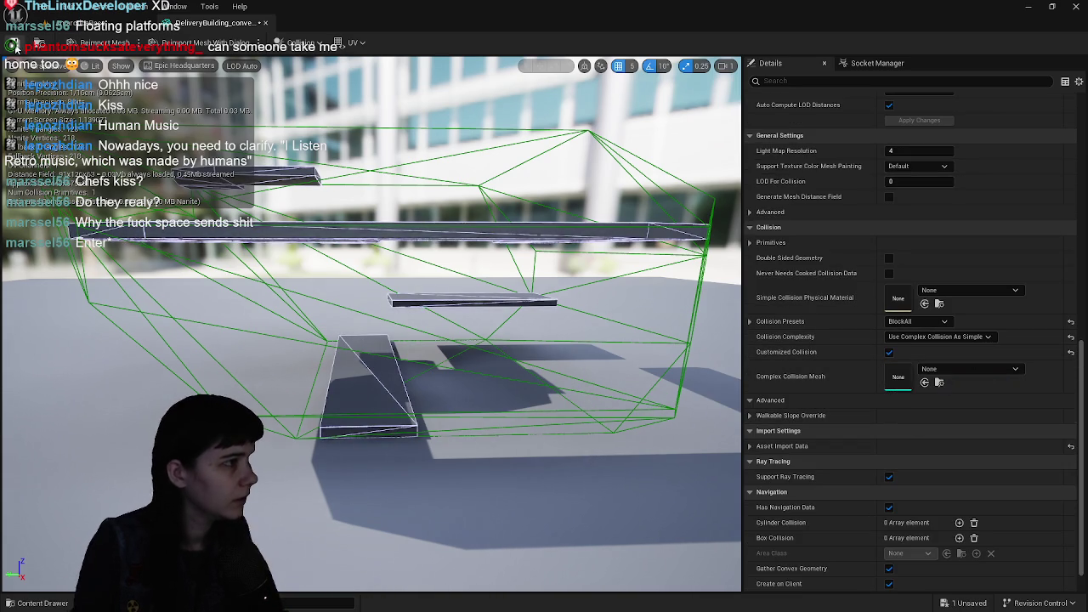
{"action": "left_click", "coordinate": [112, 67]}
{"action": "left_click", "coordinate": [160, 246]}
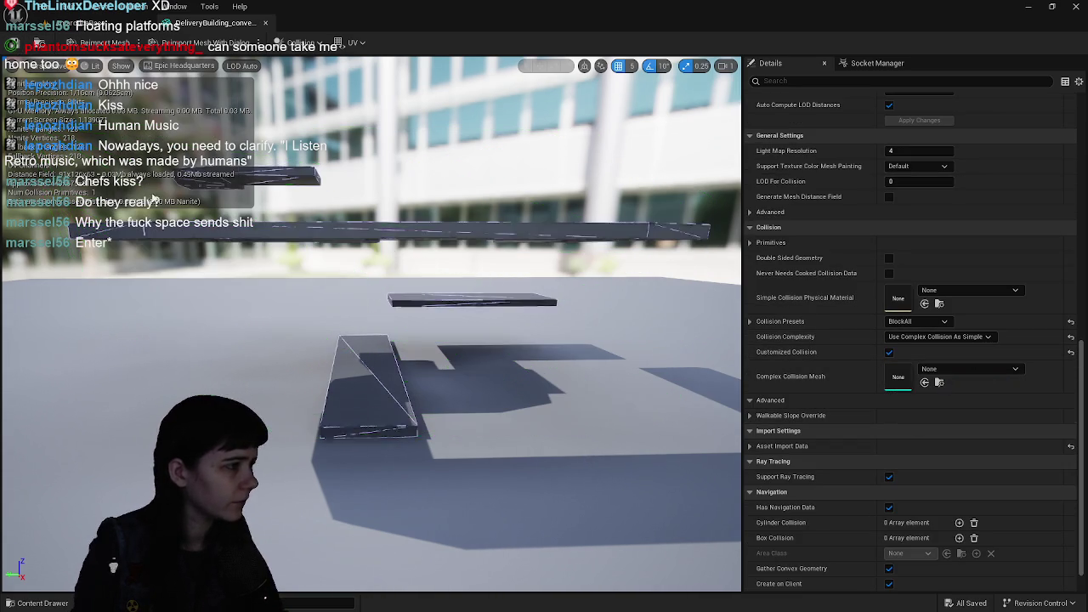
{"action": "left_click", "coordinate": [74, 30]}
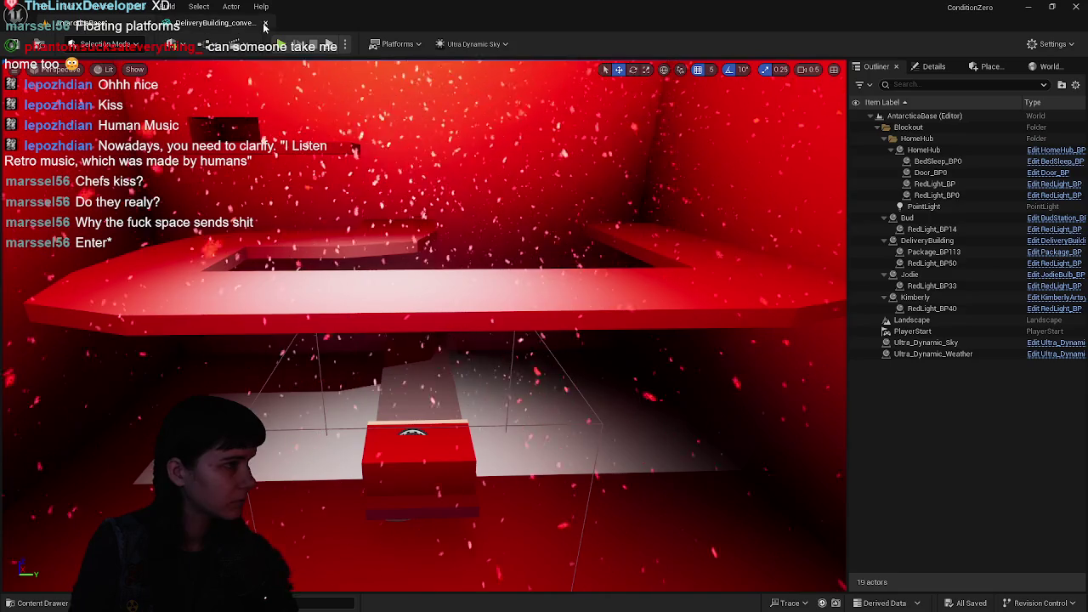
{"action": "key", "text": "alt+p"}
- Walk the character across the floating platforms to test collision, then stop the playtest
{"action": "key", "text": "w"}
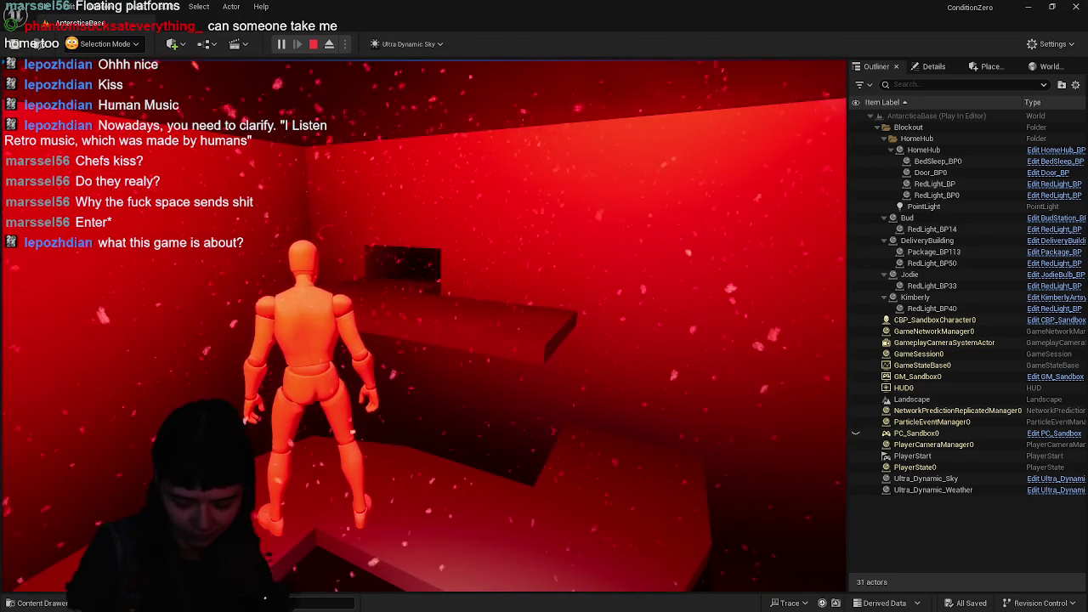
{"action": "key", "text": "Escape"}
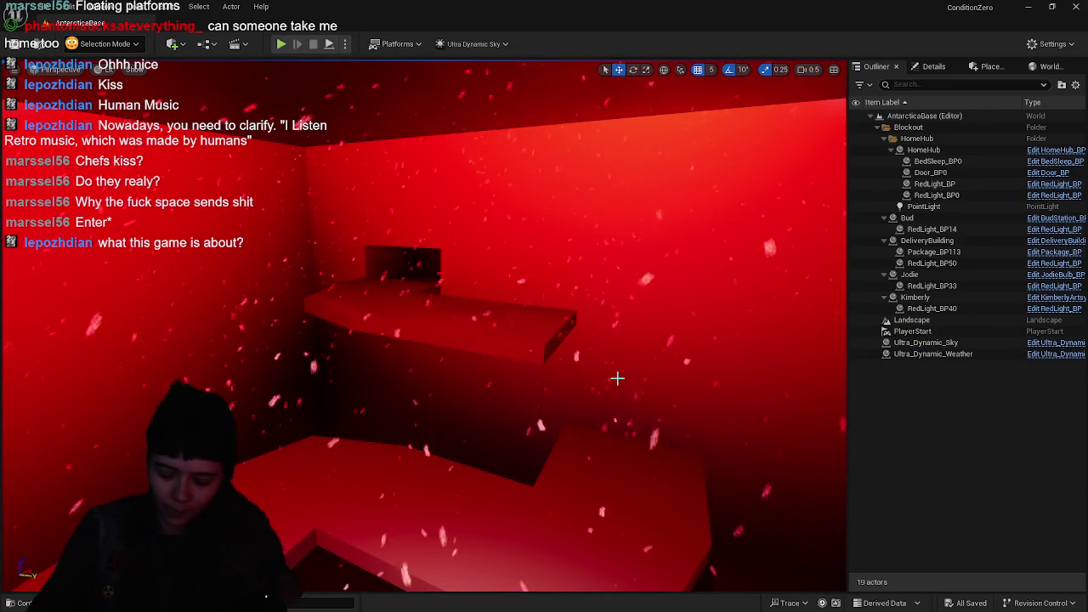
- Look over the red room, open the DeliveryBuilding blueprint, then go back to the AntarcticaBase level tab
{"action": "mouse_move", "coordinate": [612, 377]}
{"action": "left_mouse_down"}
{"action": "mouse_move", "coordinate": [605, 399]}
{"action": "mouse_move", "coordinate": [549, 134]}
{"action": "mouse_move", "coordinate": [384, 235]}
{"action": "mouse_move", "coordinate": [519, 192]}
{"action": "mouse_move", "coordinate": [580, 194]}
{"action": "mouse_move", "coordinate": [586, 204]}
{"action": "mouse_move", "coordinate": [535, 213]}
{"action": "mouse_move", "coordinate": [535, 162]}
{"action": "left_mouse_up"}
{"action": "key", "text": "f"}
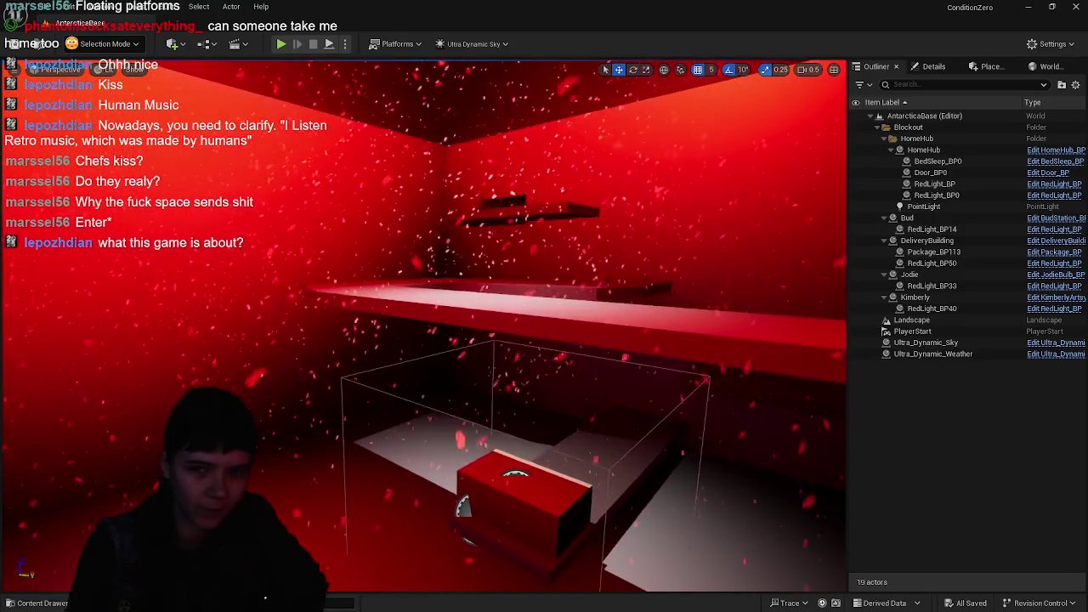
{"action": "left_click_drag", "start_coordinate": [425, 323], "coordinate": [398, 337]}
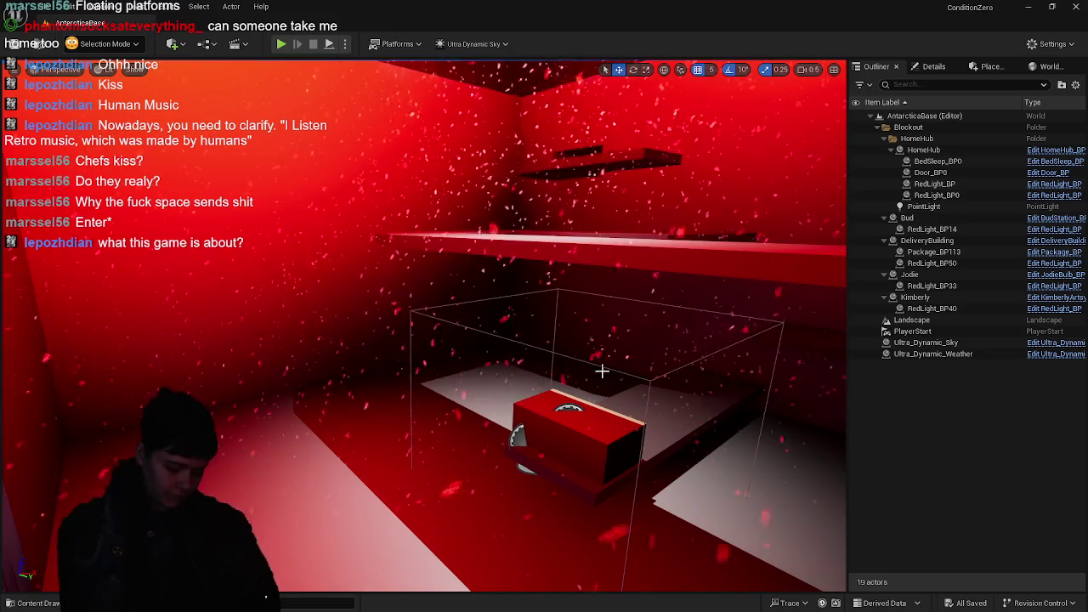
{"action": "key", "text": "ctrl+space"}
{"action": "key", "text": "ctrl+space"}
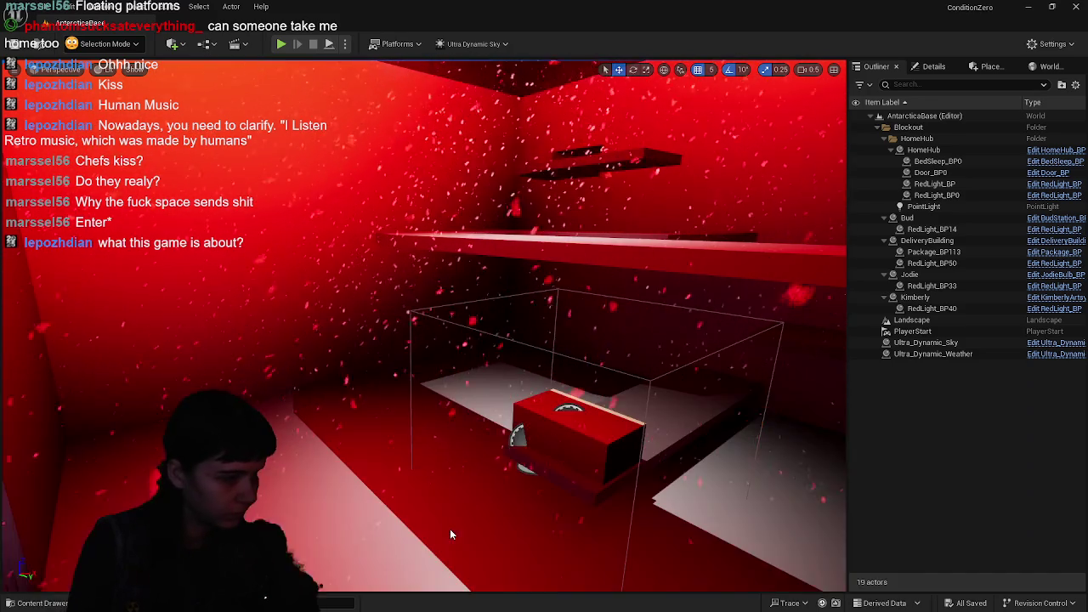
{"action": "key", "text": "ctrl+space"}
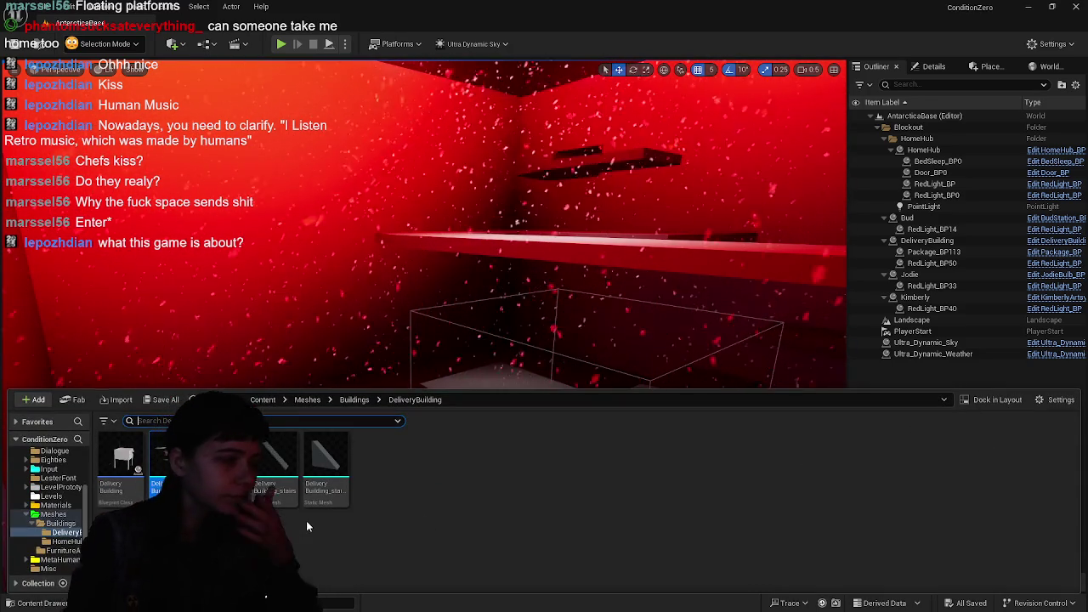
{"action": "double_click", "coordinate": [123, 463]}
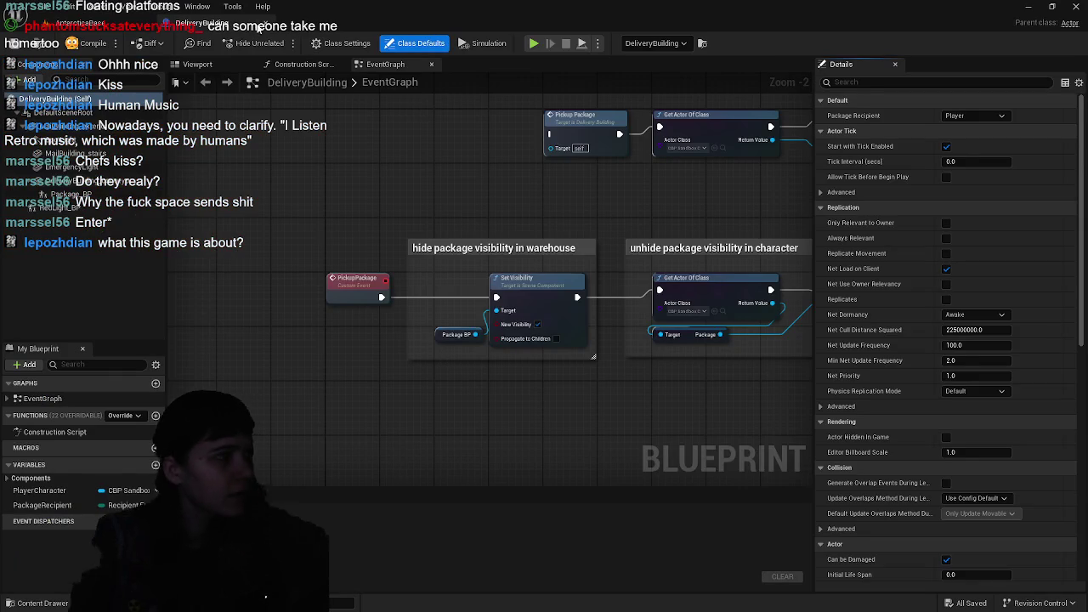
{"action": "left_click", "coordinate": [80, 23]}
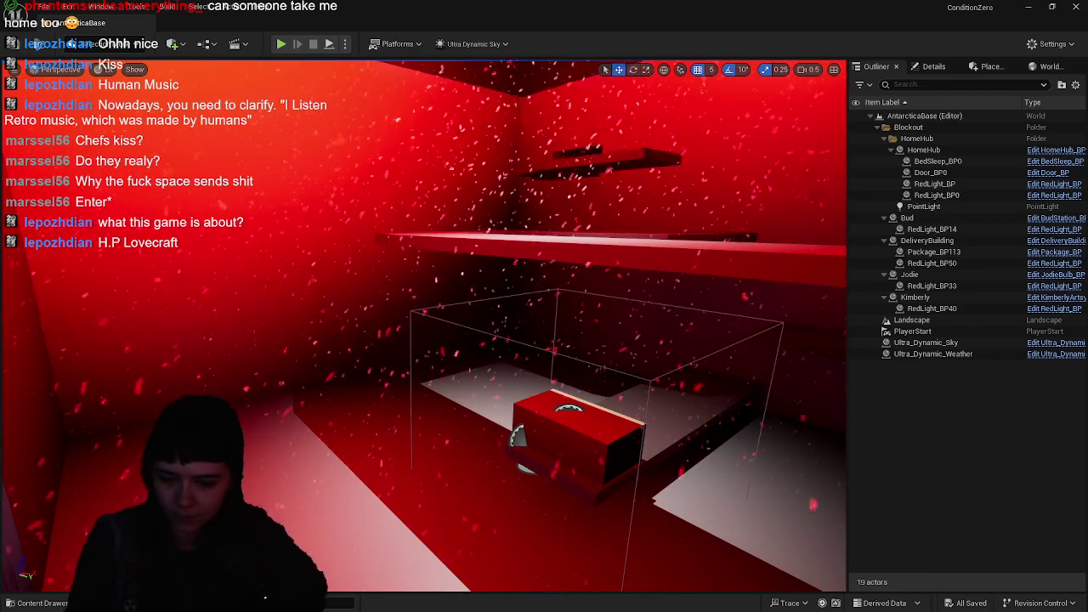
- In Blender, select DeliveryBuilding_conveyer and change its Solidify offset from -1 to 1
{"action": "key", "text": "alt+Tab"}
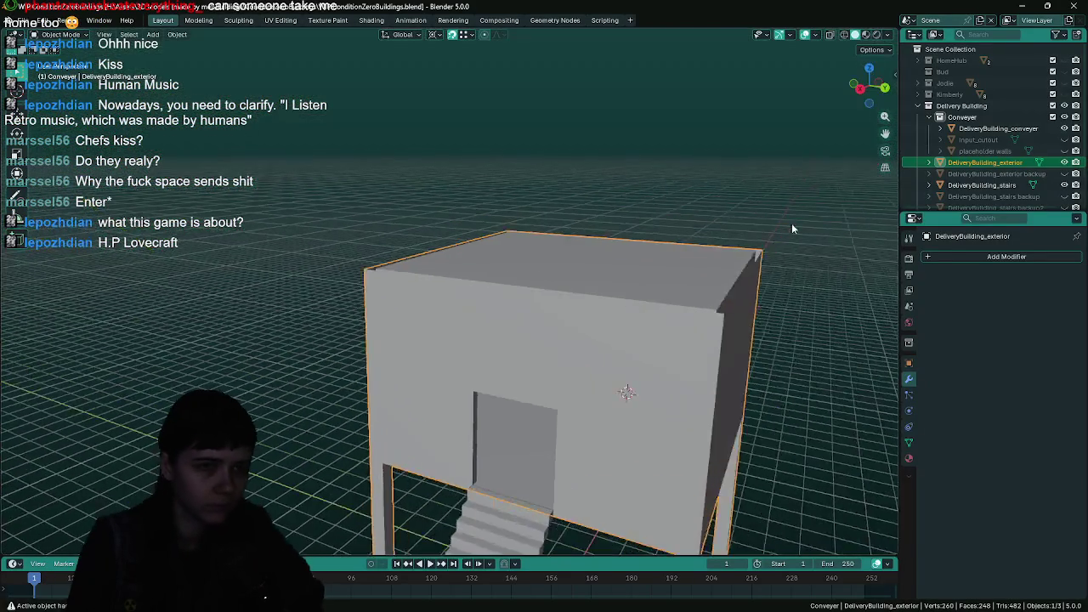
{"action": "scroll", "coordinate": [792, 223], "scroll_direction": "up", "scroll_amount": 3}
{"action": "left_click", "coordinate": [998, 128]}
{"action": "mouse_move", "coordinate": [675, 311]}
{"action": "left_mouse_down"}
{"action": "mouse_move", "coordinate": [529, 340]}
{"action": "mouse_move", "coordinate": [415, 301]}
{"action": "mouse_move", "coordinate": [537, 399]}
{"action": "mouse_move", "coordinate": [593, 362]}
{"action": "mouse_move", "coordinate": [483, 308]}
{"action": "mouse_move", "coordinate": [746, 374]}
{"action": "mouse_move", "coordinate": [399, 321]}
{"action": "mouse_move", "coordinate": [544, 286]}
{"action": "left_mouse_up"}
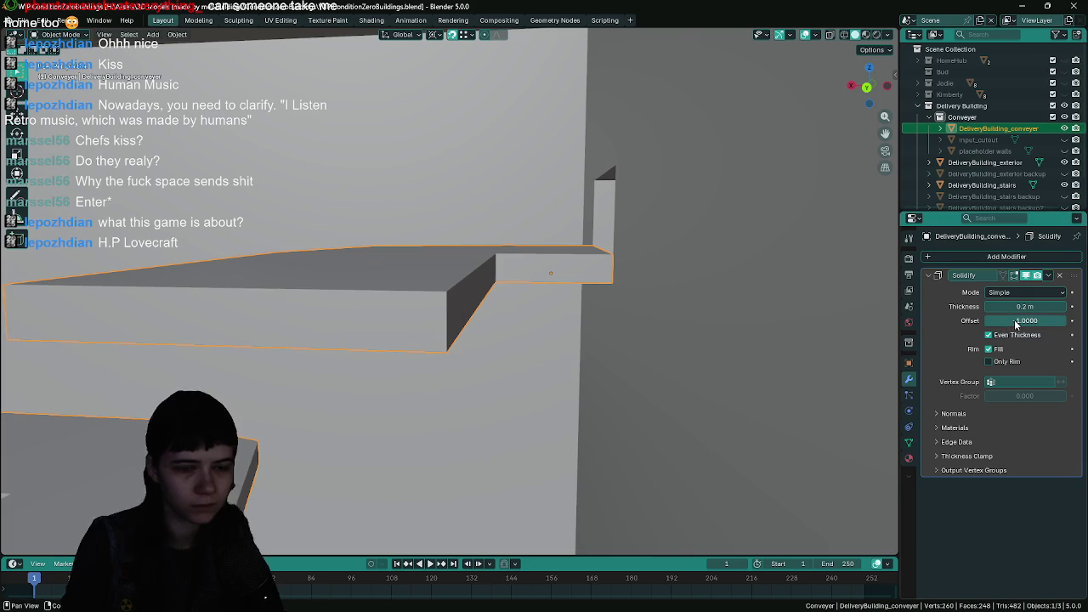
{"action": "left_click_drag", "start_coordinate": [1014, 324], "coordinate": [1014, 324]}
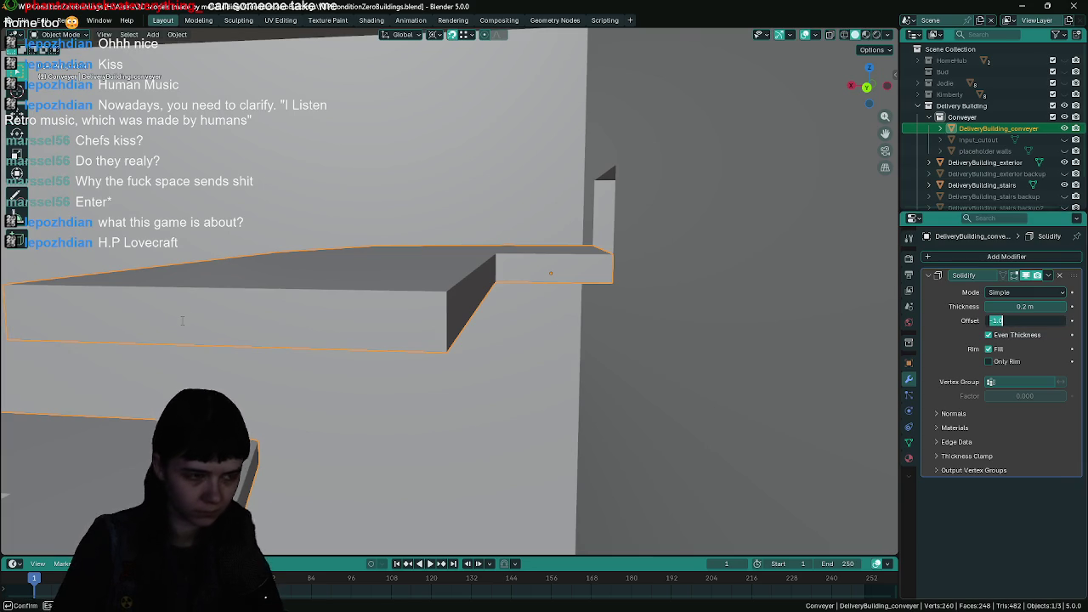
{"action": "type", "text": "1"}
{"action": "key", "text": "Return"}
{"action": "mouse_move", "coordinate": [181, 320]}
{"action": "left_mouse_down"}
{"action": "mouse_move", "coordinate": [605, 359]}
{"action": "mouse_move", "coordinate": [526, 266]}
{"action": "mouse_move", "coordinate": [568, 364]}
{"action": "mouse_move", "coordinate": [548, 430]}
{"action": "mouse_move", "coordinate": [615, 408]}
{"action": "left_mouse_up"}
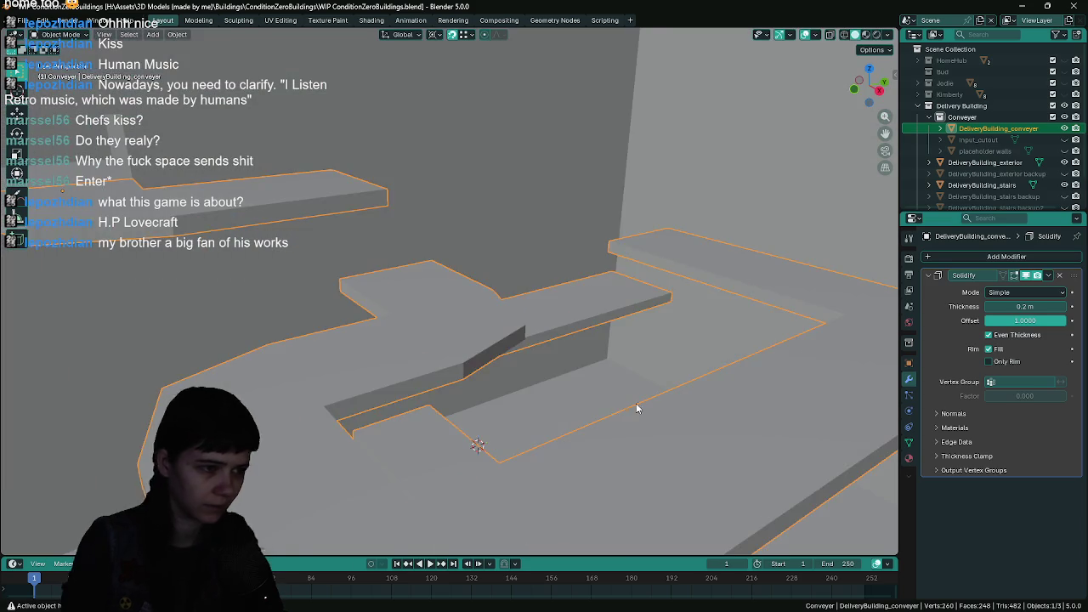
{"action": "key", "text": "Tab"}
{"action": "scroll", "coordinate": [535, 222], "scroll_direction": "up", "scroll_amount": 5}
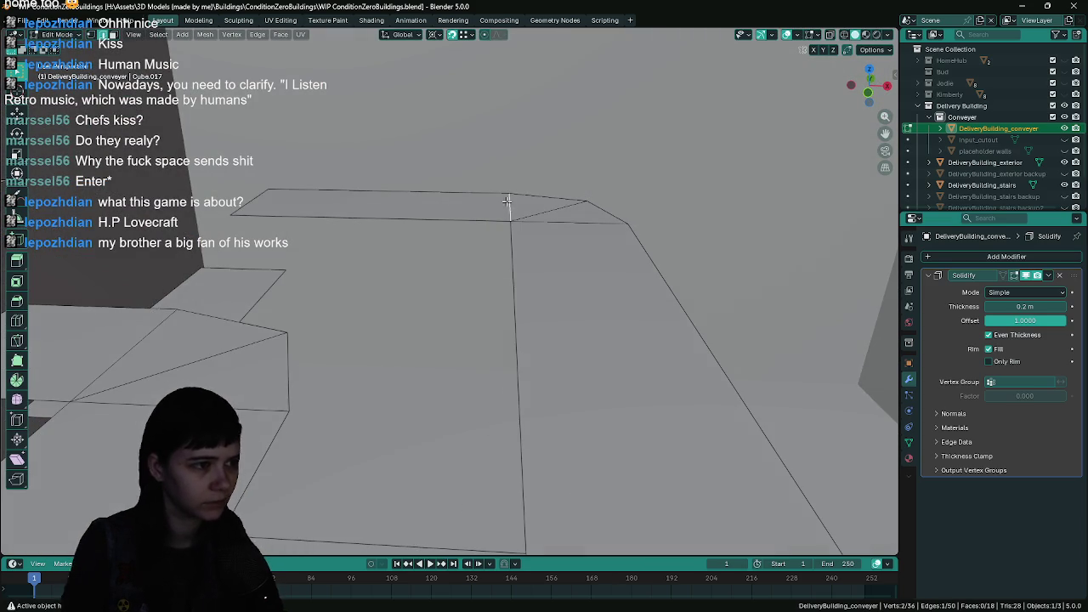
- Box-select the faces of the conveyer mesh's left column and frame them in view
{"action": "left_click", "coordinate": [507, 201]}
{"action": "key", "text": "KP_Decimal"}
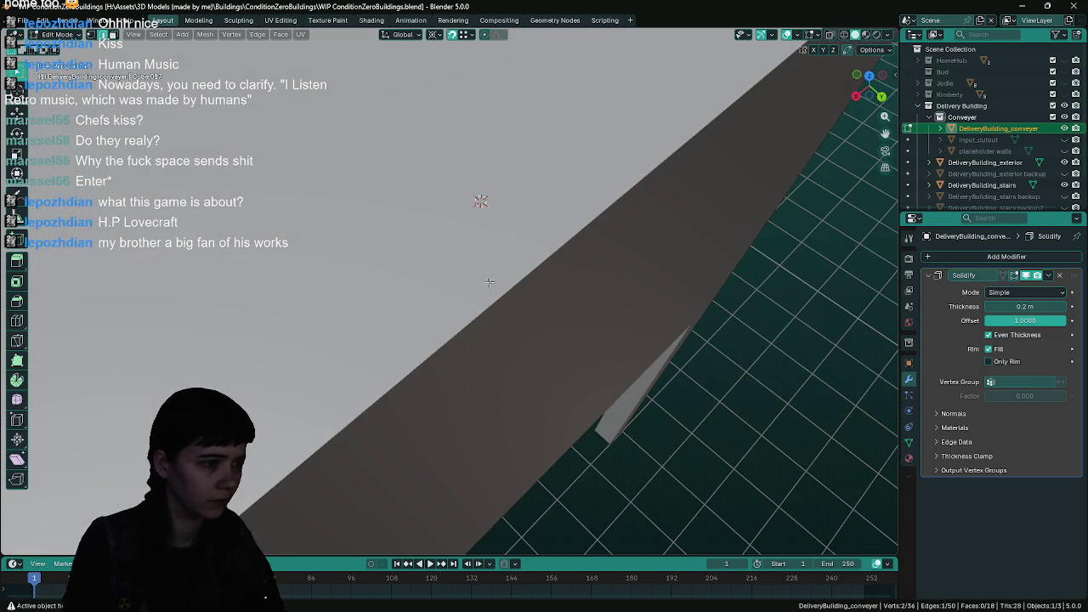
{"action": "scroll", "coordinate": [494, 283], "scroll_direction": "down", "scroll_amount": 10}
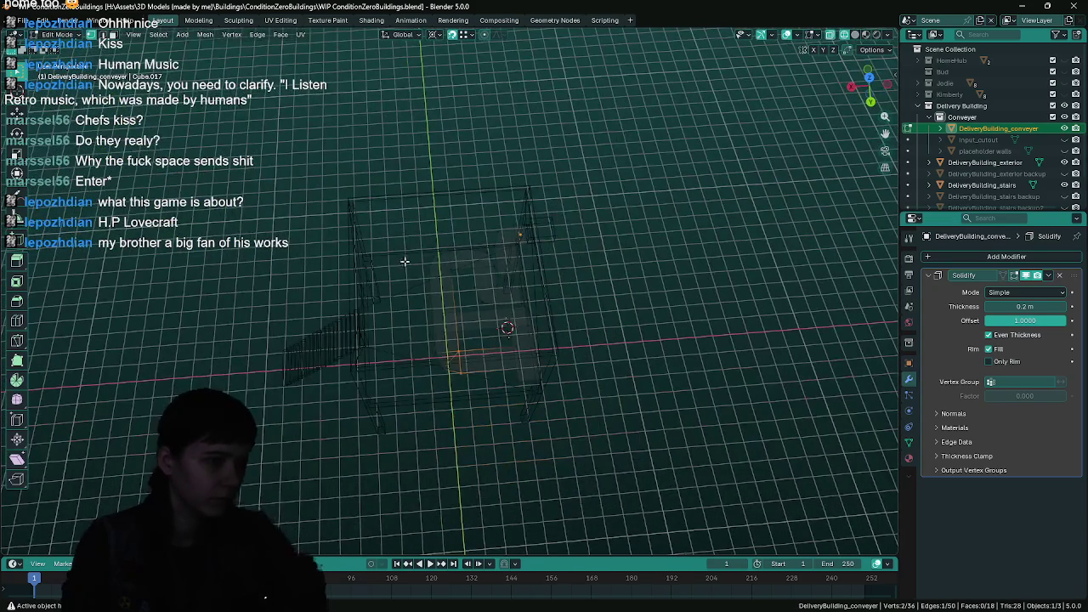
{"action": "mouse_move", "coordinate": [419, 246]}
{"action": "left_mouse_down"}
{"action": "mouse_move", "coordinate": [461, 397]}
{"action": "mouse_move", "coordinate": [493, 396]}
{"action": "left_mouse_up"}
{"action": "scroll", "coordinate": [489, 396], "scroll_direction": "up", "scroll_amount": 5}
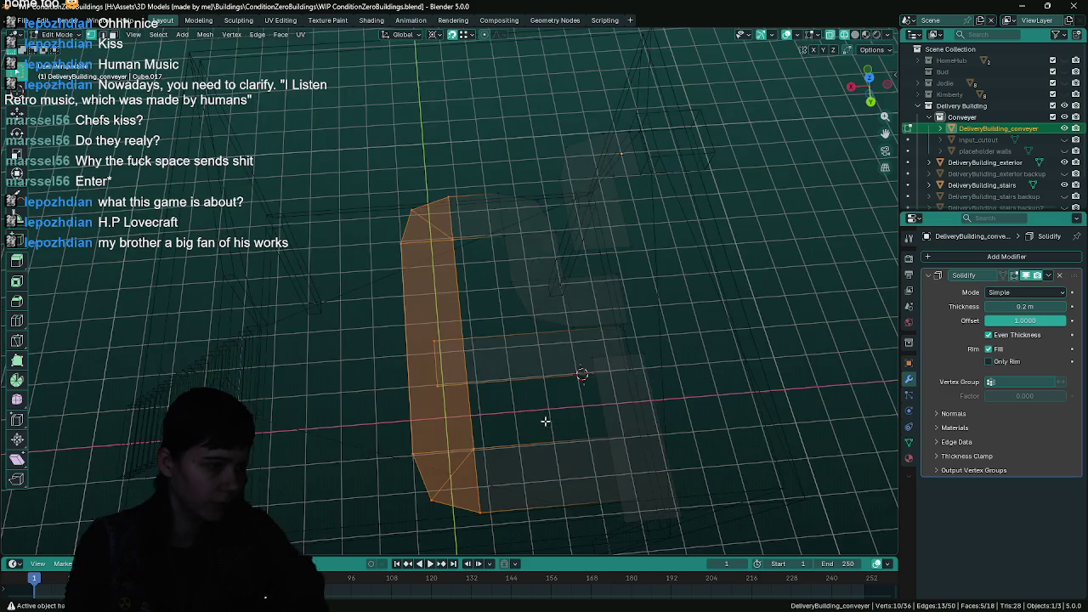
{"action": "key", "text": "ctrl+s"}
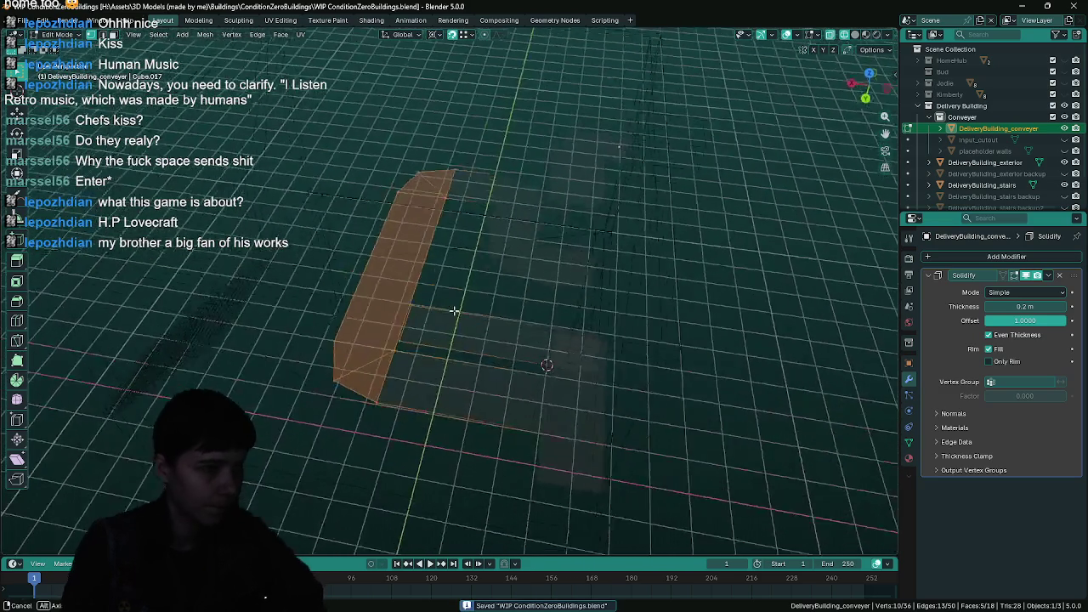
{"action": "left_click_drag", "start_coordinate": [465, 319], "coordinate": [460, 310]}
{"action": "mouse_move", "coordinate": [435, 267]}
{"action": "left_mouse_down"}
{"action": "mouse_move", "coordinate": [461, 284]}
{"action": "mouse_move", "coordinate": [377, 461]}
{"action": "mouse_move", "coordinate": [365, 372]}
{"action": "left_mouse_up"}
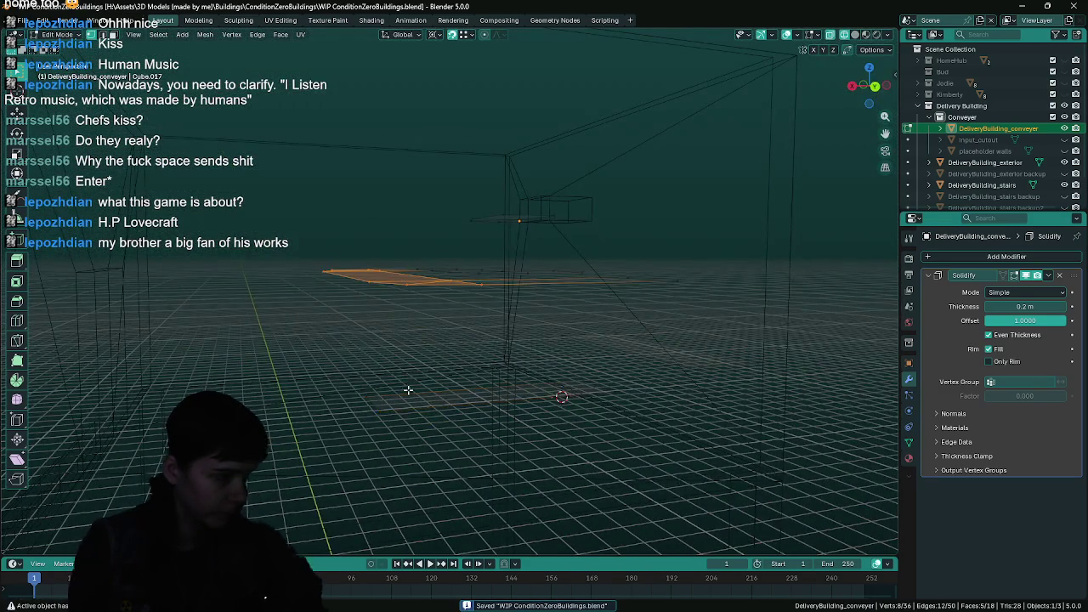
{"action": "key", "text": "KP_Decimal"}
- Move the selected faces -0.5 m along X, then save and return to Object Mode
{"action": "key", "text": "g"}
{"action": "key", "text": "x"}
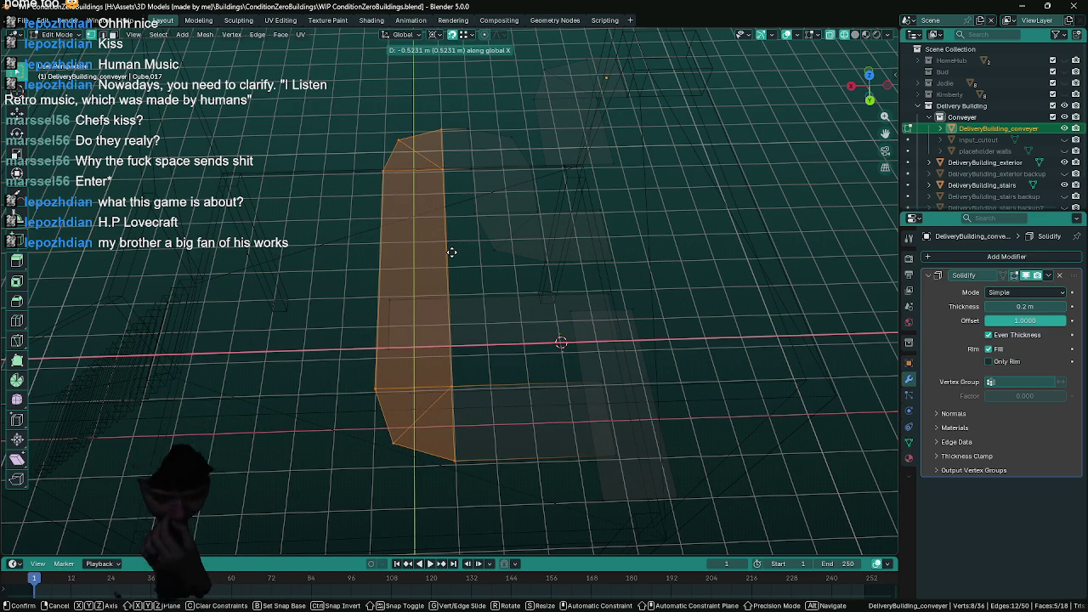
{"action": "type", "text": "0.5"}
{"action": "key", "text": "Return"}
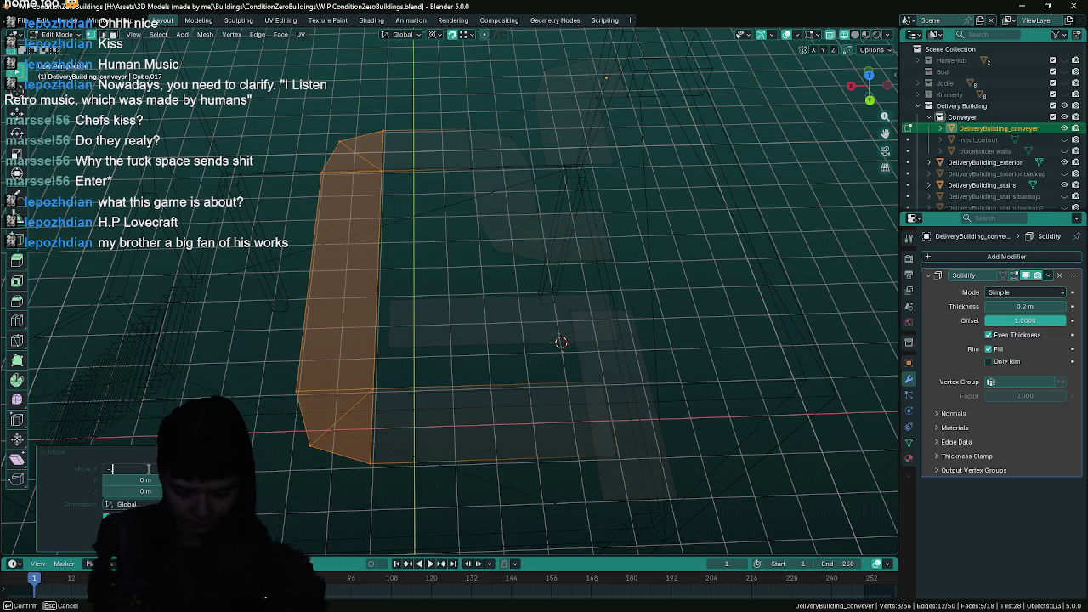
{"action": "type", "text": "0.5"}
{"action": "key", "text": "Return"}
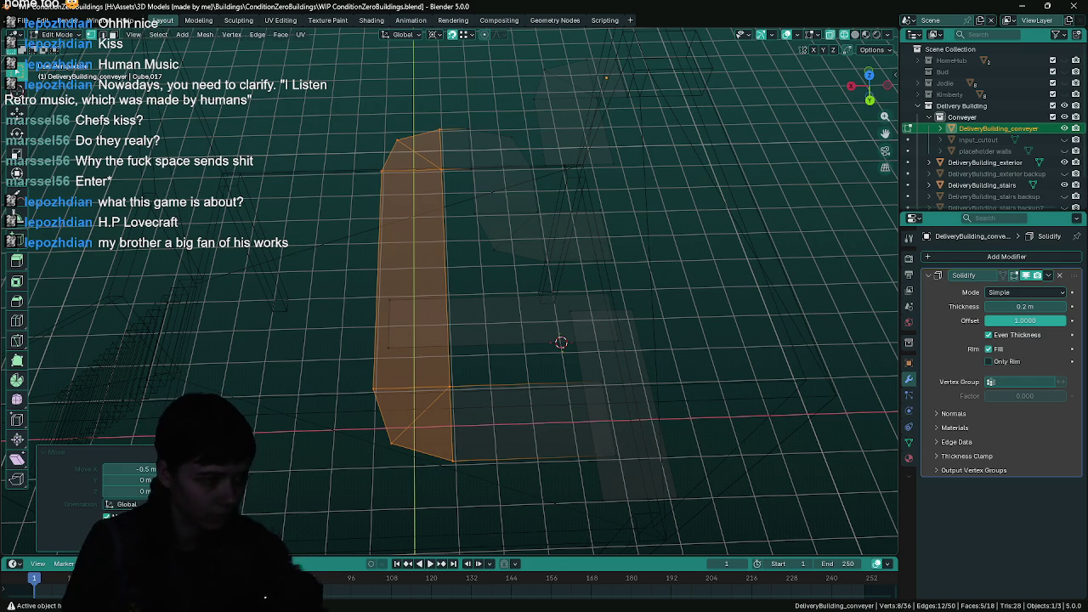
{"action": "key", "text": "ctrl+s"}
{"action": "key", "text": "Tab"}
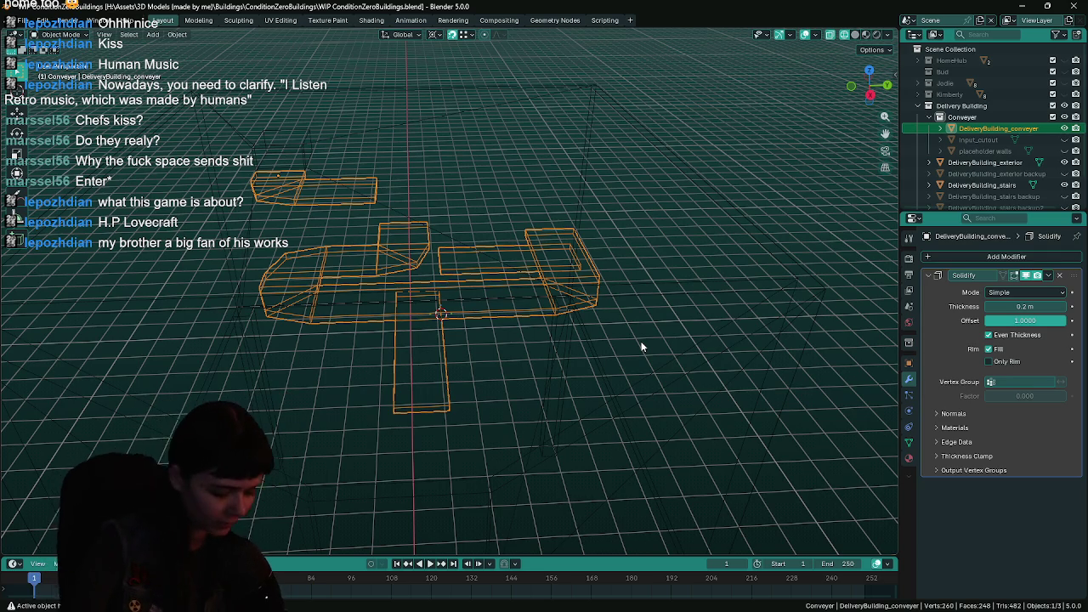
- Review the conveyer and save WIP ConditionZeroBuildings.blend, with a quick check in Unreal
{"action": "left_click_drag", "start_coordinate": [610, 284], "coordinate": [537, 290]}
{"action": "key", "text": "ctrl+s"}
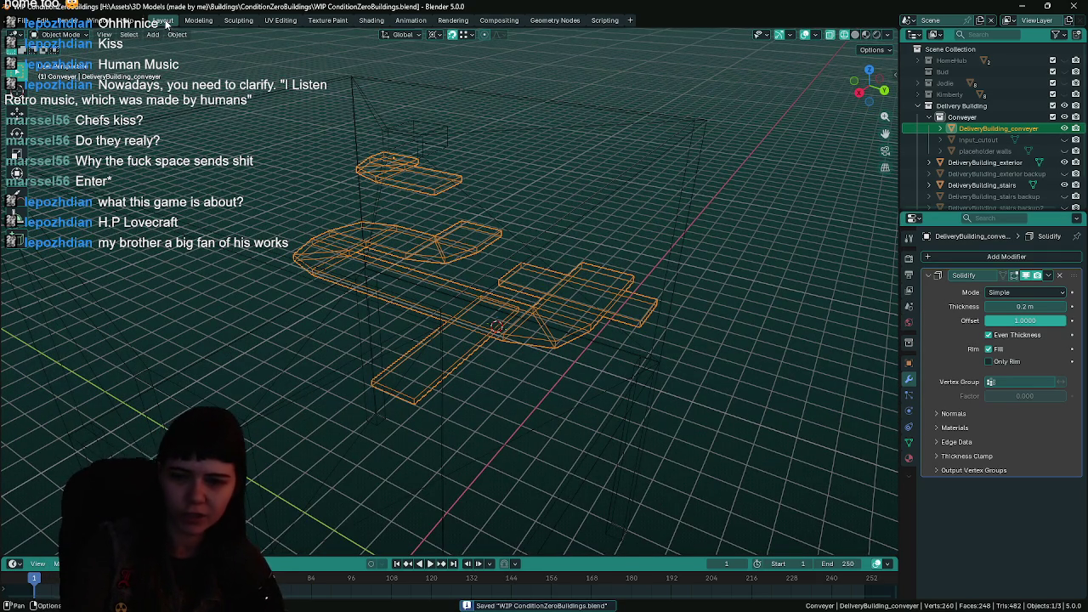
{"action": "key", "text": "Tab"}
{"action": "scroll", "coordinate": [523, 284], "scroll_direction": "up", "scroll_amount": 4}
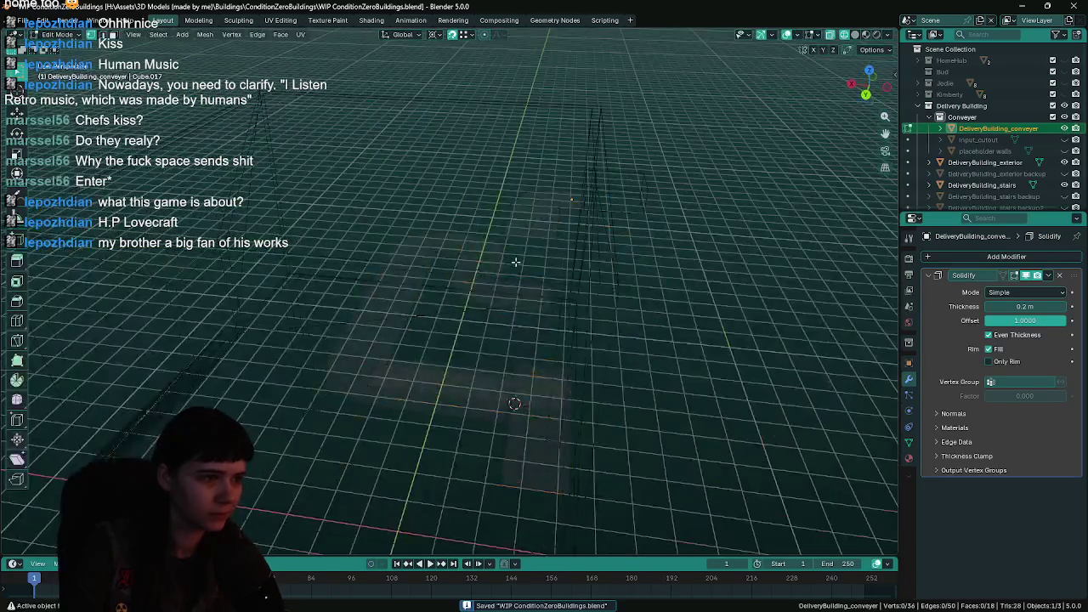
{"action": "key", "text": "Tab"}
{"action": "scroll", "coordinate": [535, 282], "scroll_direction": "down", "scroll_amount": 4}
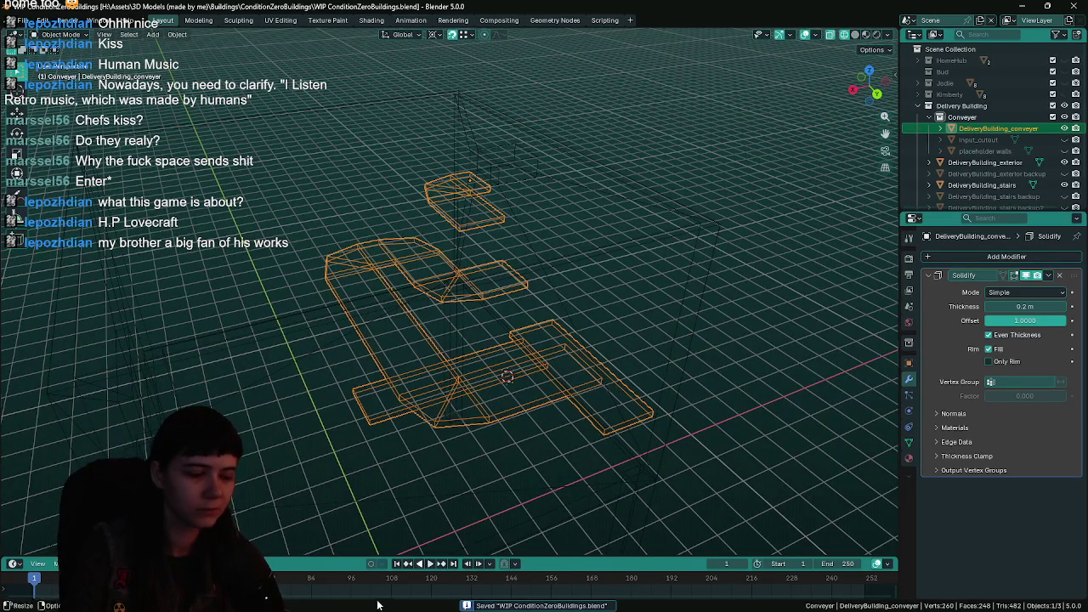
{"action": "left_click", "coordinate": [345, 602]}
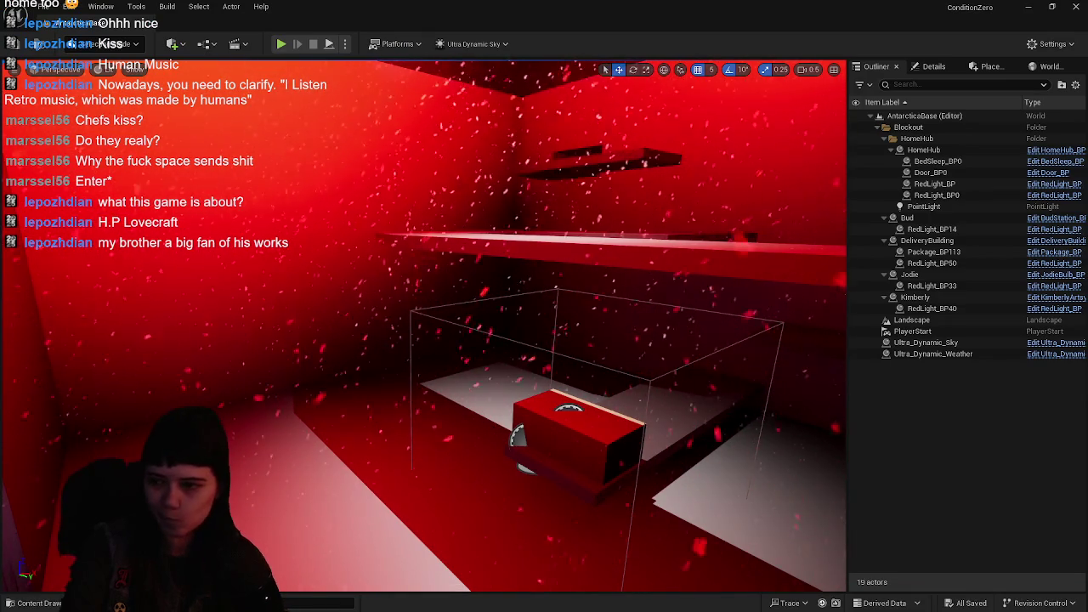
{"action": "key", "text": "alt+Tab"}
{"action": "key", "text": "ctrl+s"}
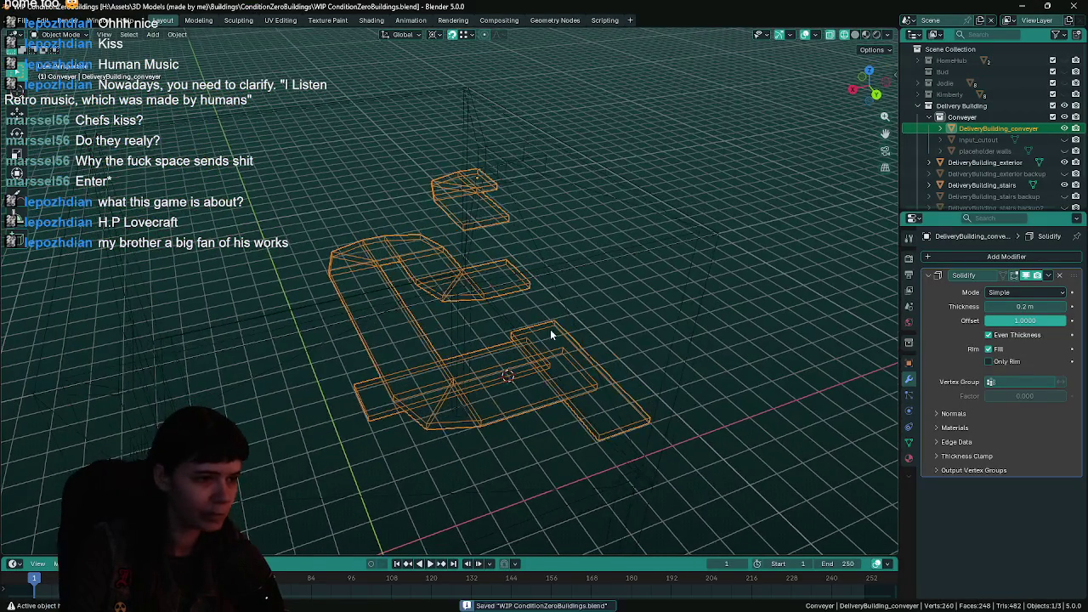
- Export the conveyer over its existing FBX file and switch back to Unreal Engine
{"action": "key", "text": "shift+r"}
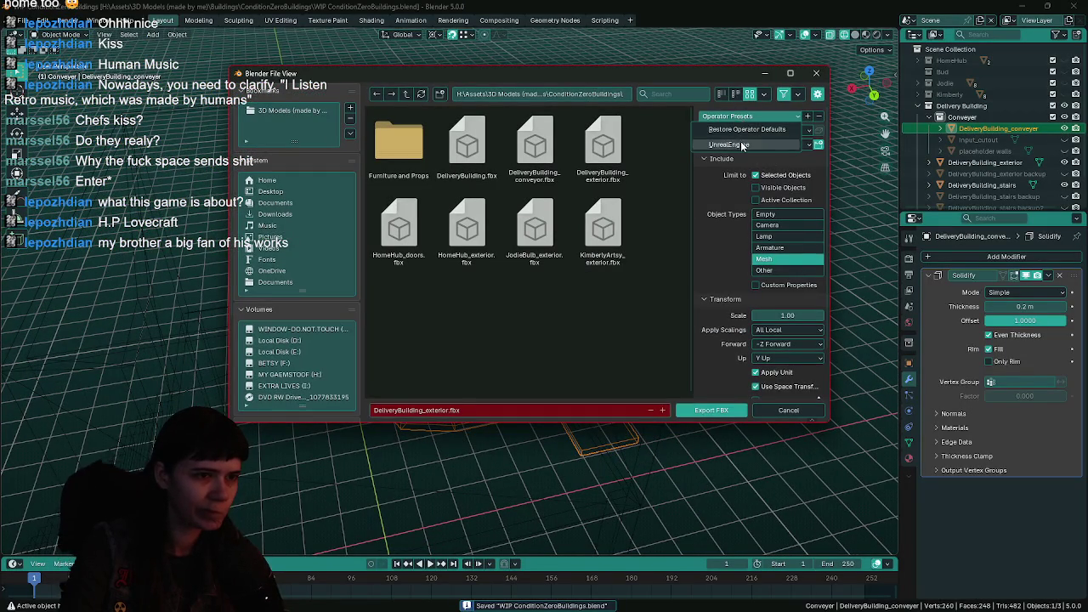
{"action": "double_click", "coordinate": [548, 147]}
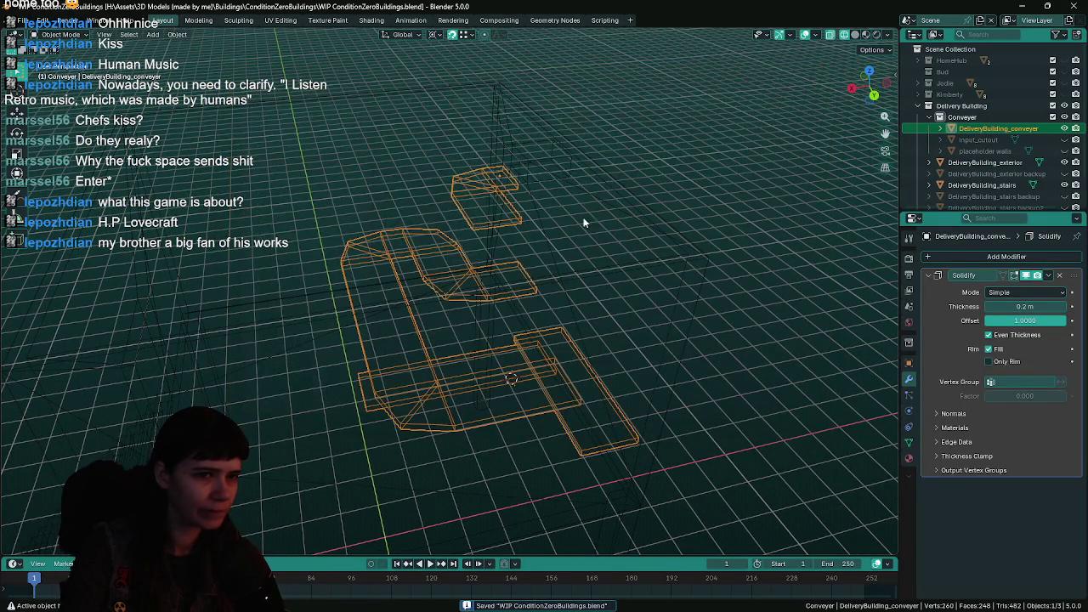
{"action": "key", "text": "ctrl+space"}
{"action": "key", "text": "ctrl+space"}
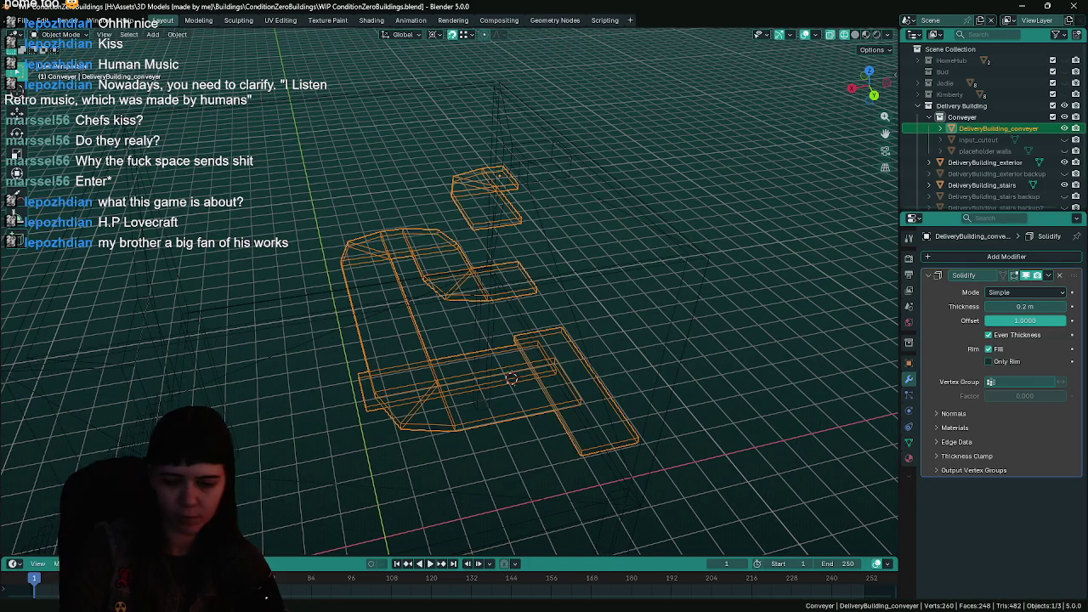
{"action": "key", "text": "alt+Tab"}
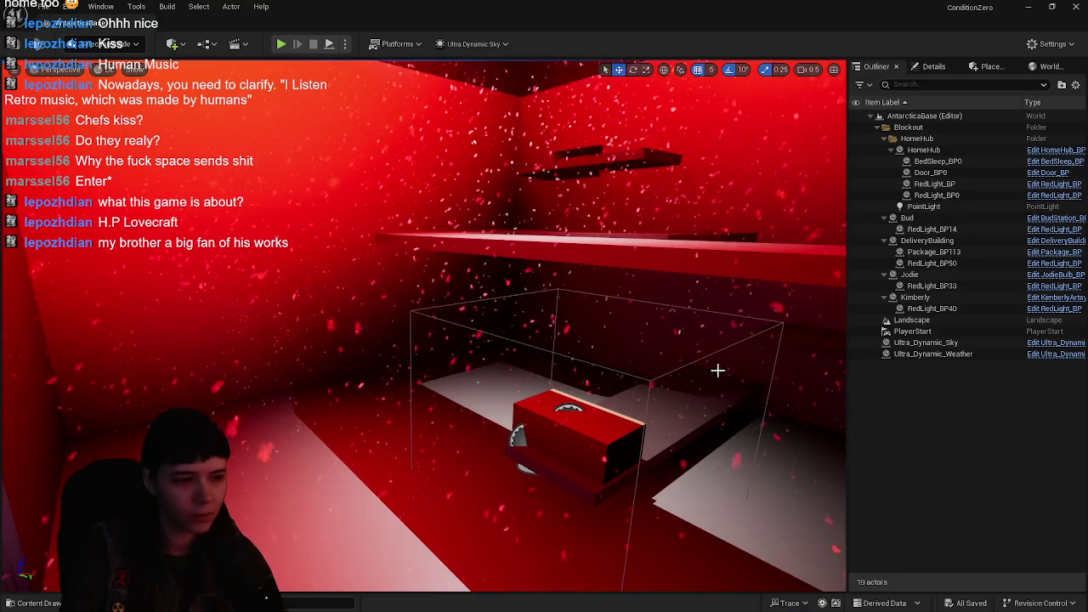
- Reimport the DeliveryBuilding mesh from the Content Drawer and fly over the updated shelves
{"action": "key", "text": "ctrl+space"}
{"action": "right_click", "coordinate": [161, 463]}
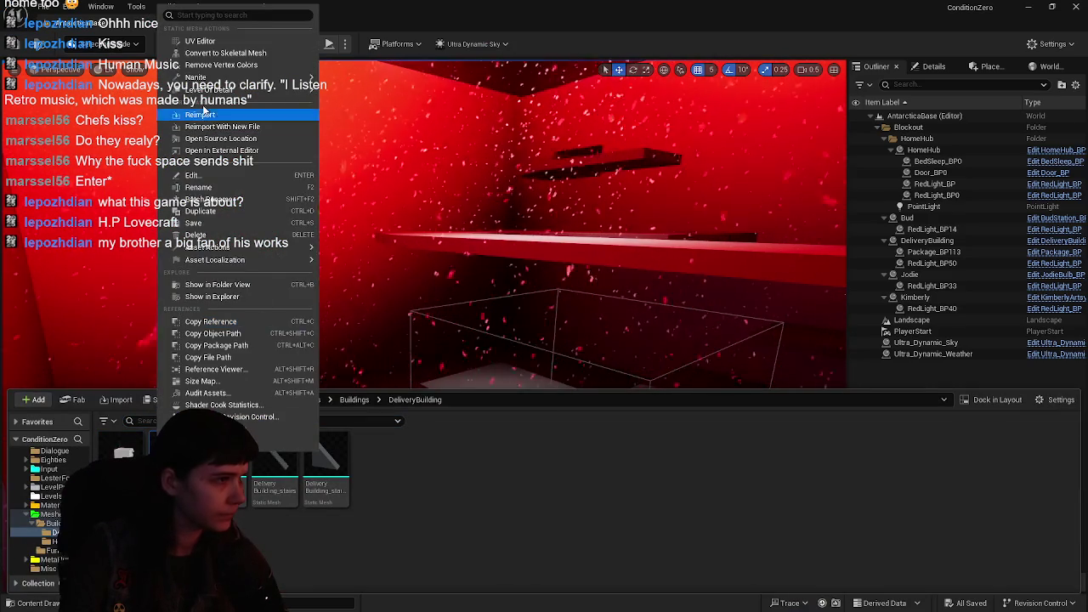
{"action": "left_click", "coordinate": [204, 110]}
{"action": "mouse_move", "coordinate": [523, 263]}
{"action": "left_mouse_down"}
{"action": "mouse_move", "coordinate": [456, 229]}
{"action": "mouse_move", "coordinate": [347, 585]}
{"action": "mouse_move", "coordinate": [391, 476]}
{"action": "mouse_move", "coordinate": [444, 236]}
{"action": "mouse_move", "coordinate": [499, 331]}
{"action": "left_mouse_up"}
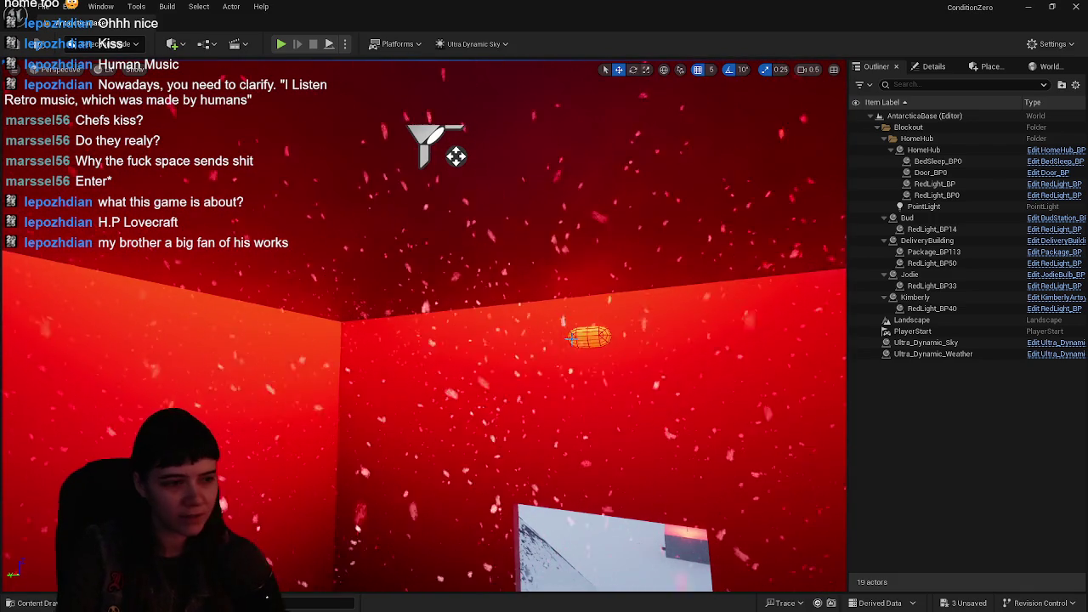
{"action": "mouse_move", "coordinate": [362, 152]}
{"action": "left_mouse_down"}
{"action": "mouse_move", "coordinate": [374, 149]}
{"action": "mouse_move", "coordinate": [356, 143]}
{"action": "mouse_move", "coordinate": [361, 102]}
{"action": "mouse_move", "coordinate": [374, 276]}
{"action": "left_mouse_up"}
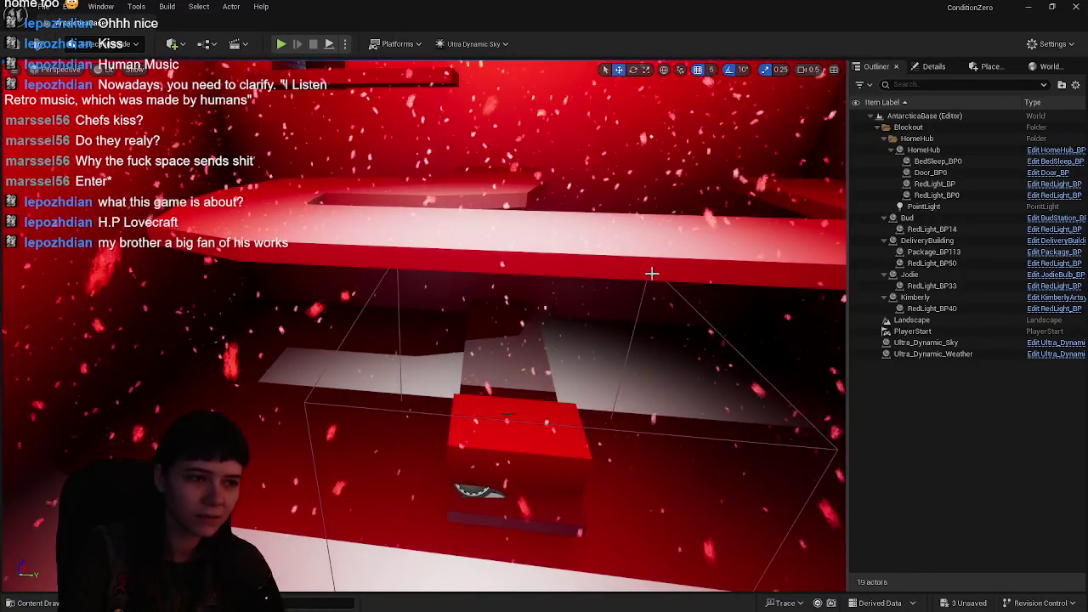
- Select DeliveryBuilding in the Outliner, focus the camera on it and tilt down into the room
{"action": "left_click", "coordinate": [1012, 241]}
{"action": "double_click", "coordinate": [1011, 242]}
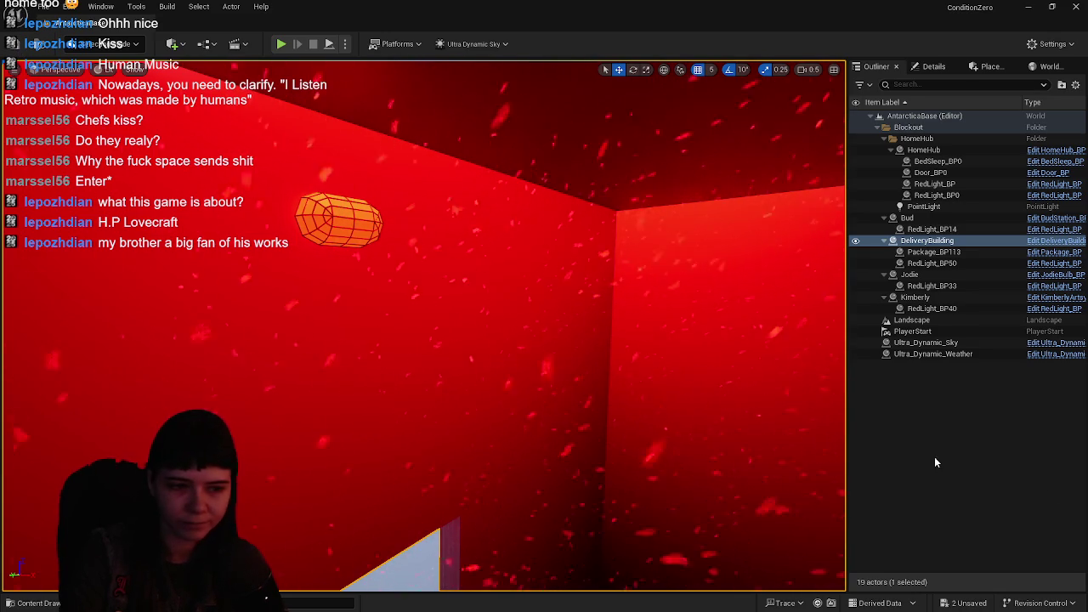
{"action": "key", "text": "ctrl+space"}
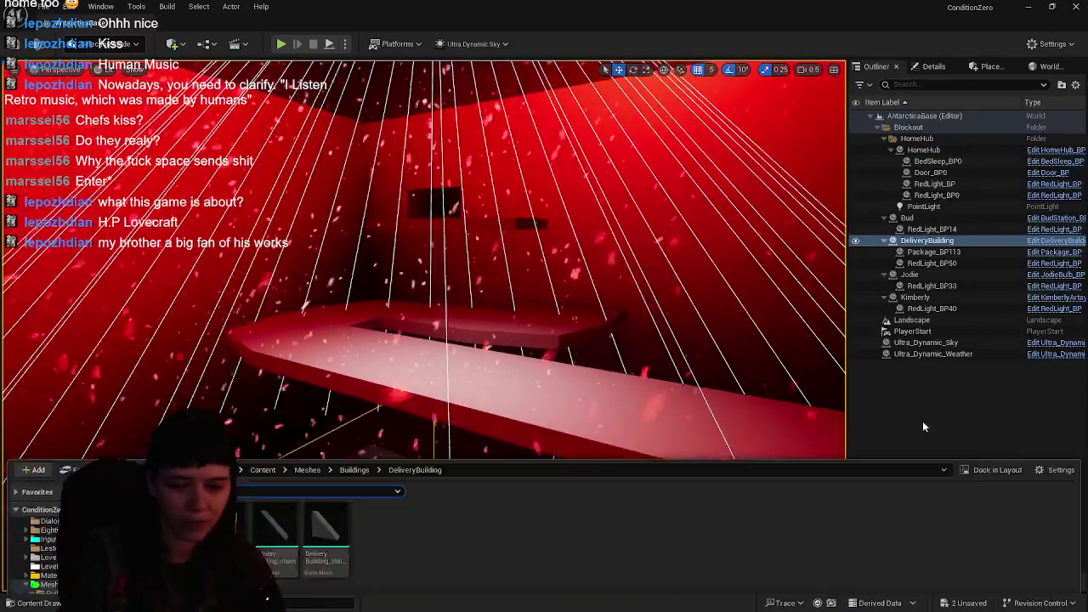
{"action": "key", "text": "ctrl+space"}
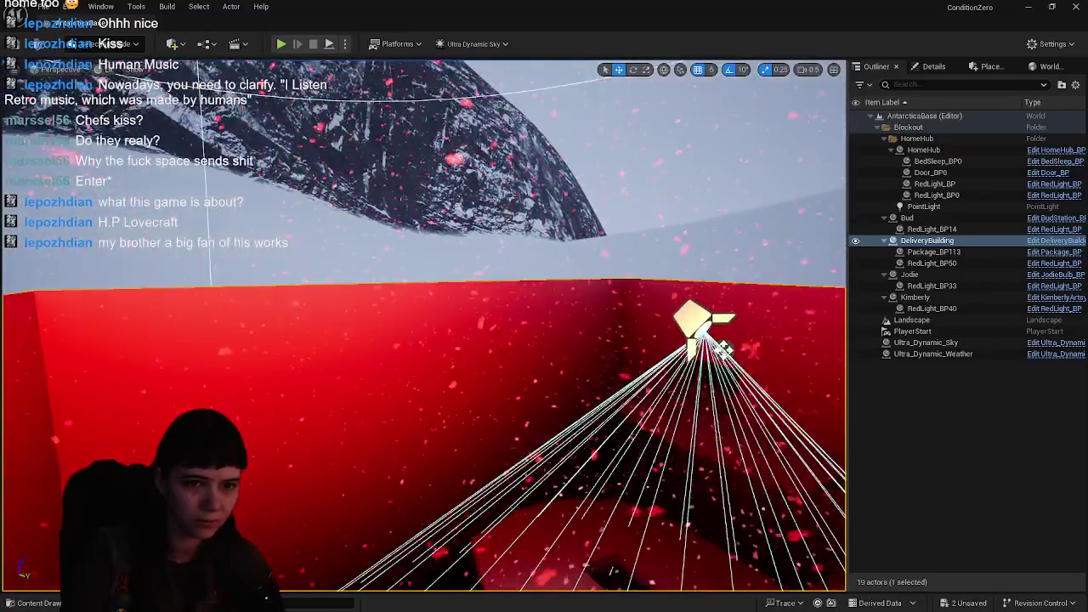
{"action": "left_click_drag", "start_coordinate": [510, 298], "coordinate": [527, 382]}
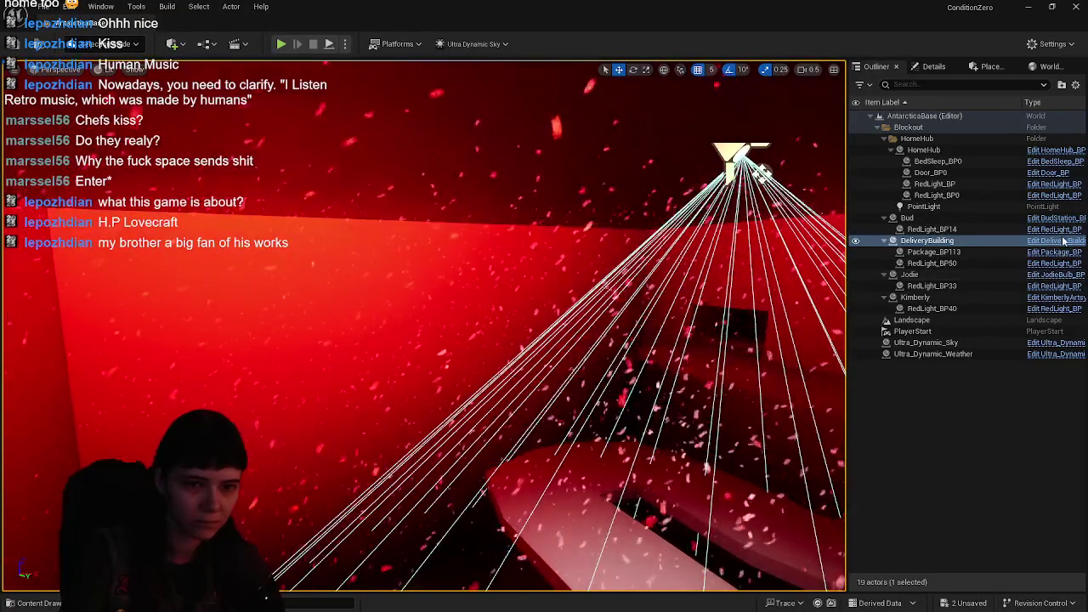
- Switch between the DeliveryBuilding Blueprint editor and the level editor, checking the viewport visibility options
{"action": "left_click", "coordinate": [1062, 243]}
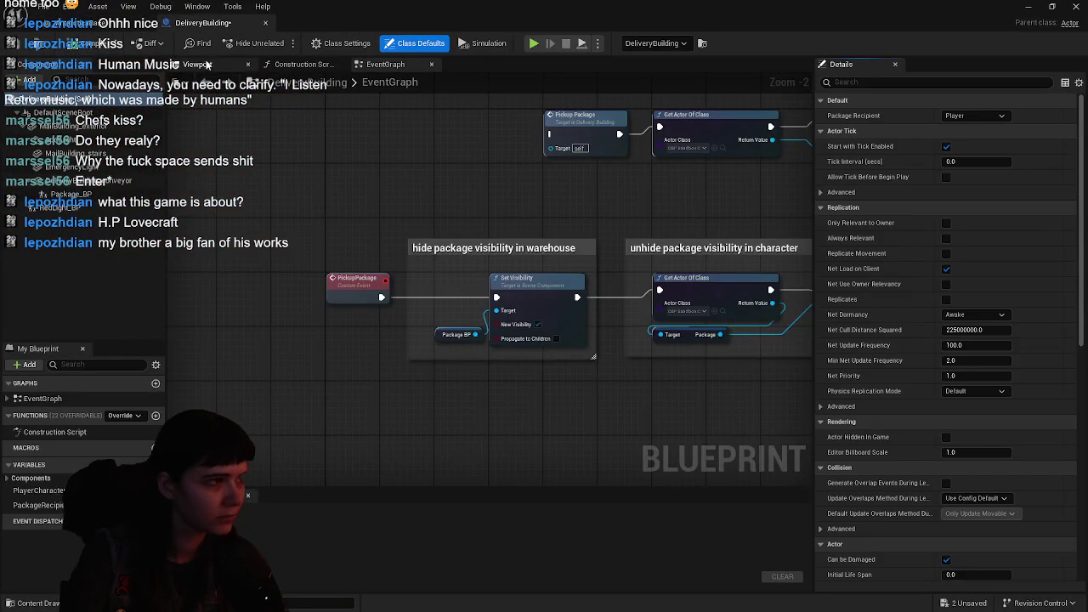
{"action": "left_click", "coordinate": [109, 30]}
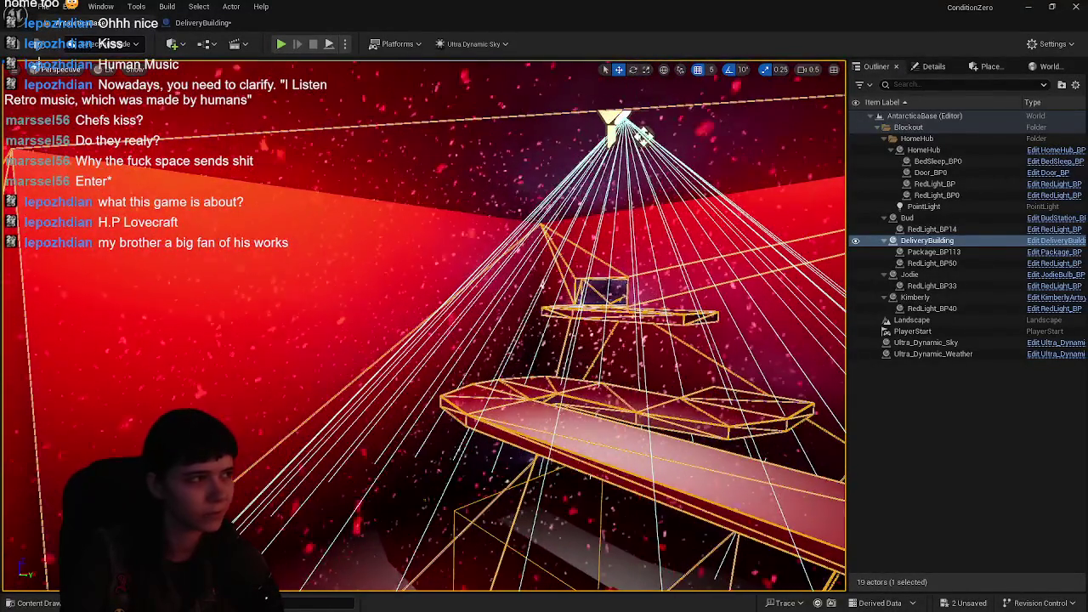
{"action": "key", "text": "ctrl+e"}
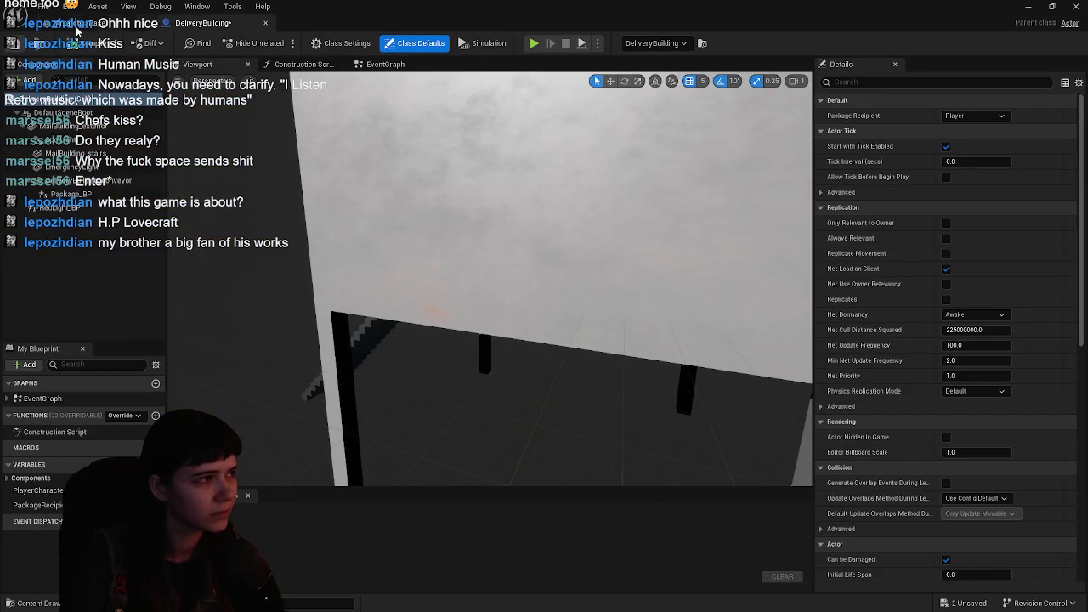
{"action": "left_click", "coordinate": [54, 25]}
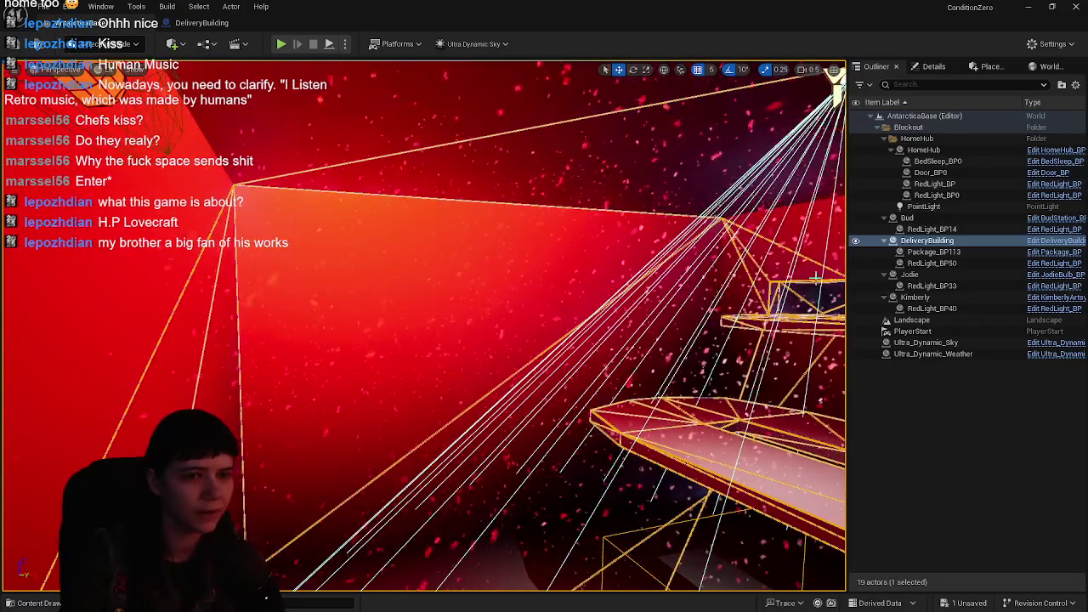
{"action": "left_click", "coordinate": [135, 69]}
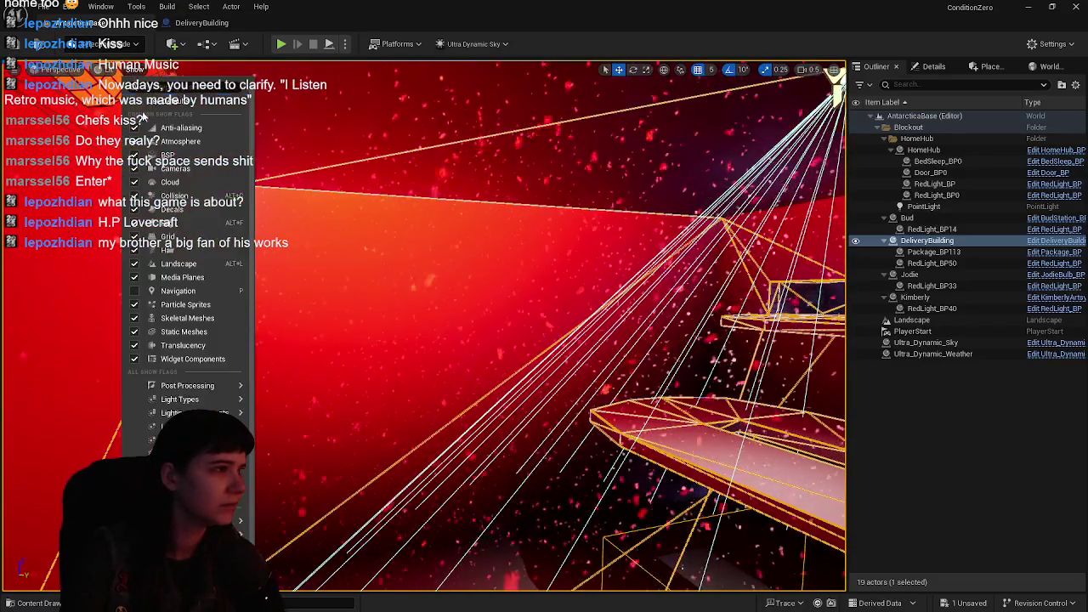
{"action": "left_click", "coordinate": [201, 232]}
{"action": "left_click", "coordinate": [201, 23]}
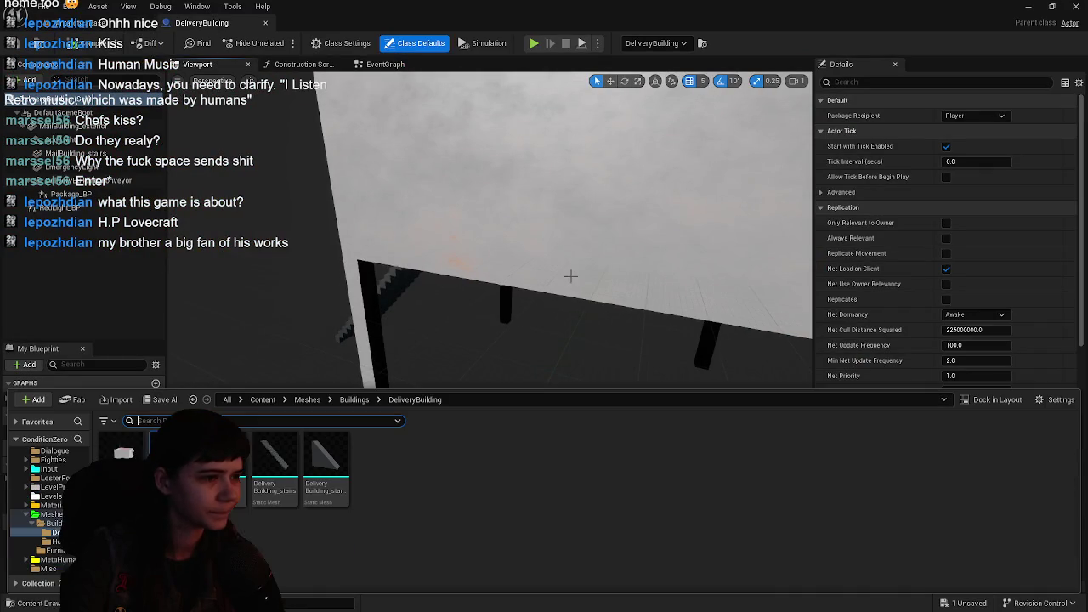
- Save all unsaved assets, confirming the DeliveryBuilding_conveyor asset
{"action": "left_click", "coordinate": [164, 399]}
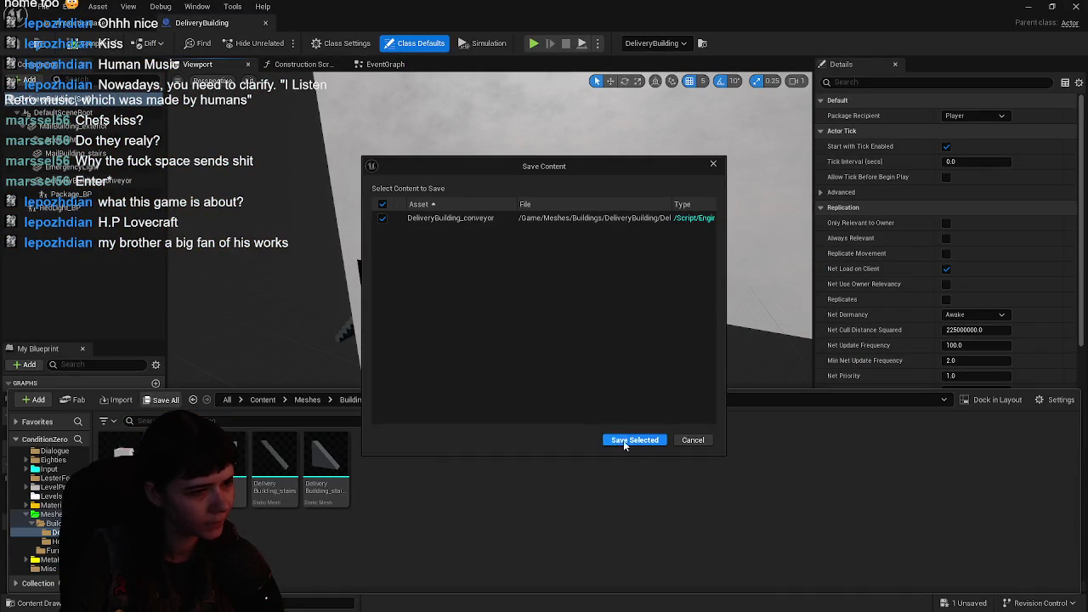
{"action": "left_click", "coordinate": [648, 443]}
{"action": "left_click", "coordinate": [487, 289]}
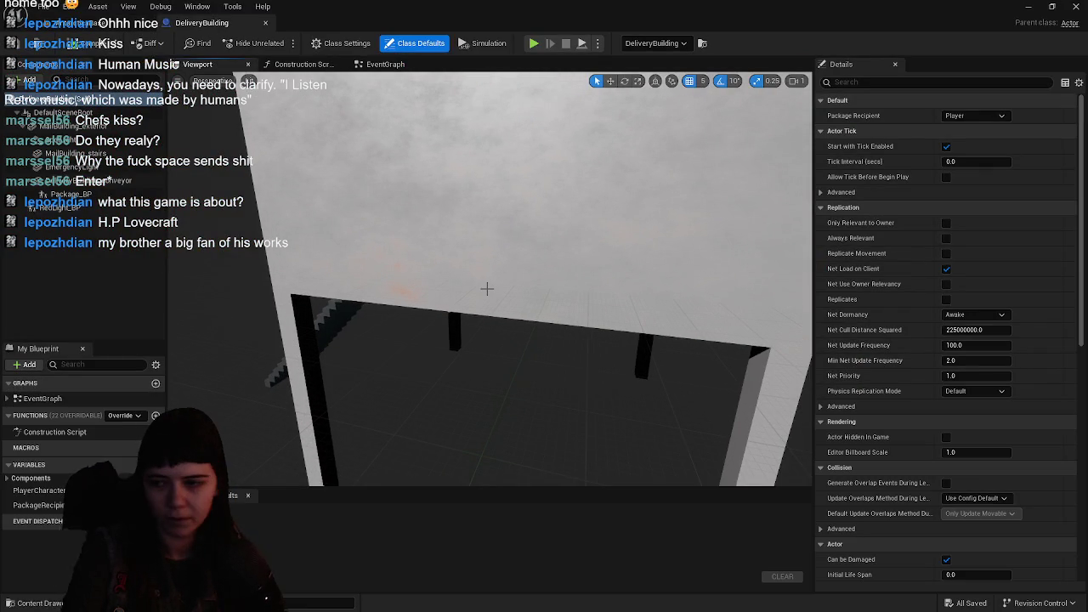
{"action": "key", "text": "ctrl+space"}
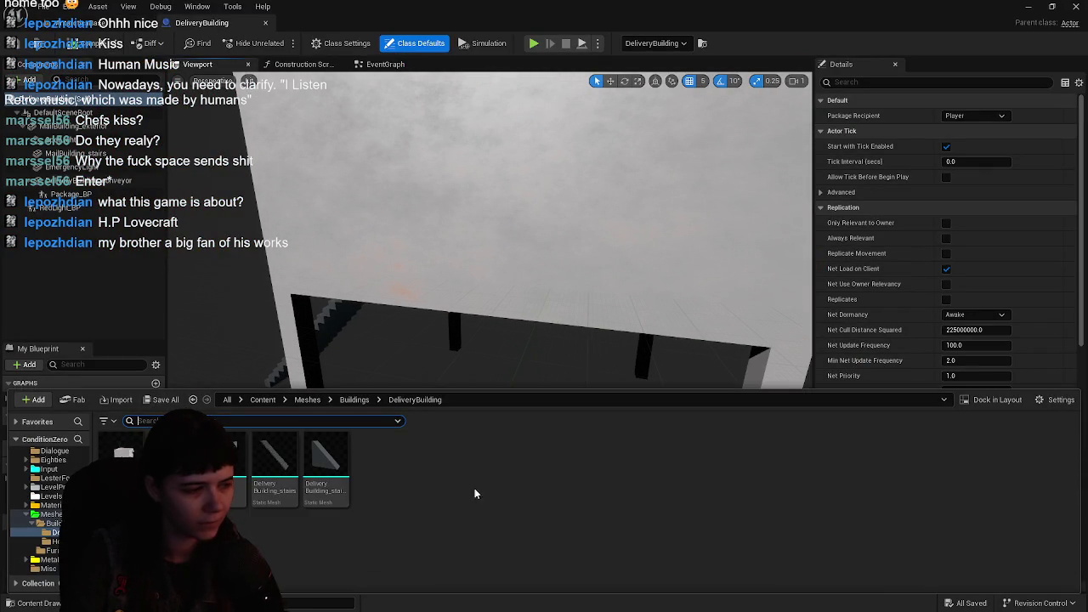
{"action": "left_click", "coordinate": [461, 320]}
- Select the building's exterior wall mesh and orbit around the building to inspect it
{"action": "left_click_drag", "start_coordinate": [396, 292], "coordinate": [451, 285]}
{"action": "left_click", "coordinate": [486, 338]}
{"action": "key", "text": "w"}
{"action": "key", "text": "f"}
{"action": "left_click_drag", "start_coordinate": [502, 323], "coordinate": [478, 302]}
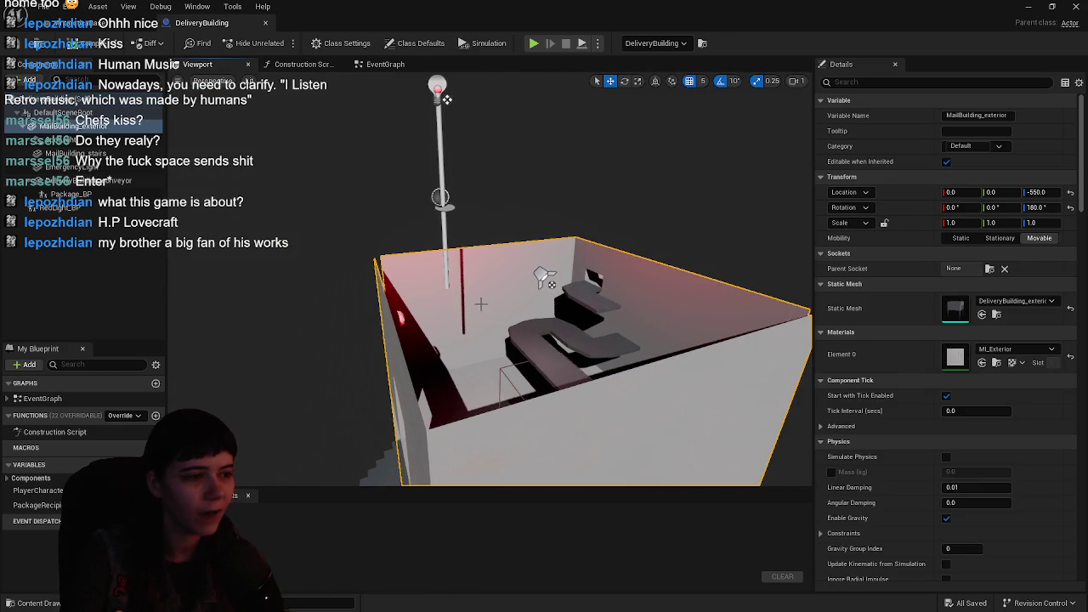
{"action": "mouse_move", "coordinate": [545, 343]}
{"action": "left_mouse_down"}
{"action": "mouse_move", "coordinate": [556, 306]}
{"action": "mouse_move", "coordinate": [540, 318]}
{"action": "mouse_move", "coordinate": [543, 290]}
{"action": "mouse_move", "coordinate": [443, 312]}
{"action": "left_mouse_up"}
- In Blender, switch to Solid shading and enter Edit Mode on the DeliveryBuilding_exterior mesh
{"action": "key", "text": "alt+Tab"}
{"action": "key", "text": "z"}
{"action": "left_click", "coordinate": [374, 313]}
{"action": "left_click", "coordinate": [321, 275]}
{"action": "key", "text": "Tab"}
- Select the exterior's top vertices and move them up about 0.3 m along Z
{"action": "mouse_move", "coordinate": [321, 275]}
{"action": "left_mouse_down"}
{"action": "mouse_move", "coordinate": [379, 284]}
{"action": "mouse_move", "coordinate": [328, 242]}
{"action": "left_mouse_up"}
{"action": "left_click", "coordinate": [321, 150]}
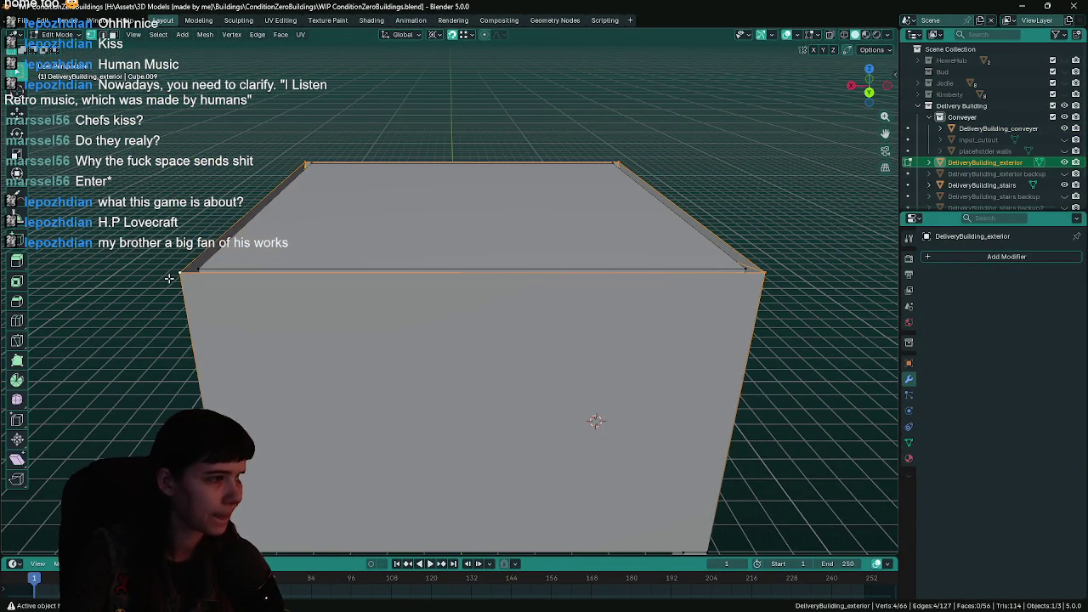
{"action": "scroll", "coordinate": [169, 278], "scroll_direction": "down", "scroll_amount": 5}
{"action": "key", "text": "ctrl+s"}
{"action": "scroll", "coordinate": [674, 321], "scroll_direction": "up", "scroll_amount": 4}
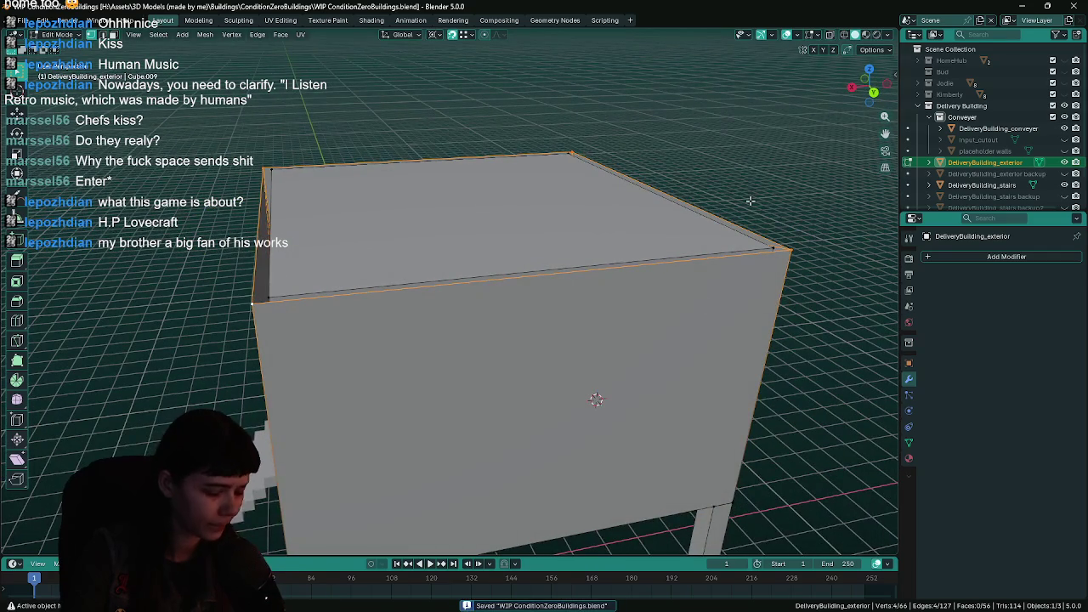
{"action": "key", "text": "g"}
{"action": "key", "text": "z"}
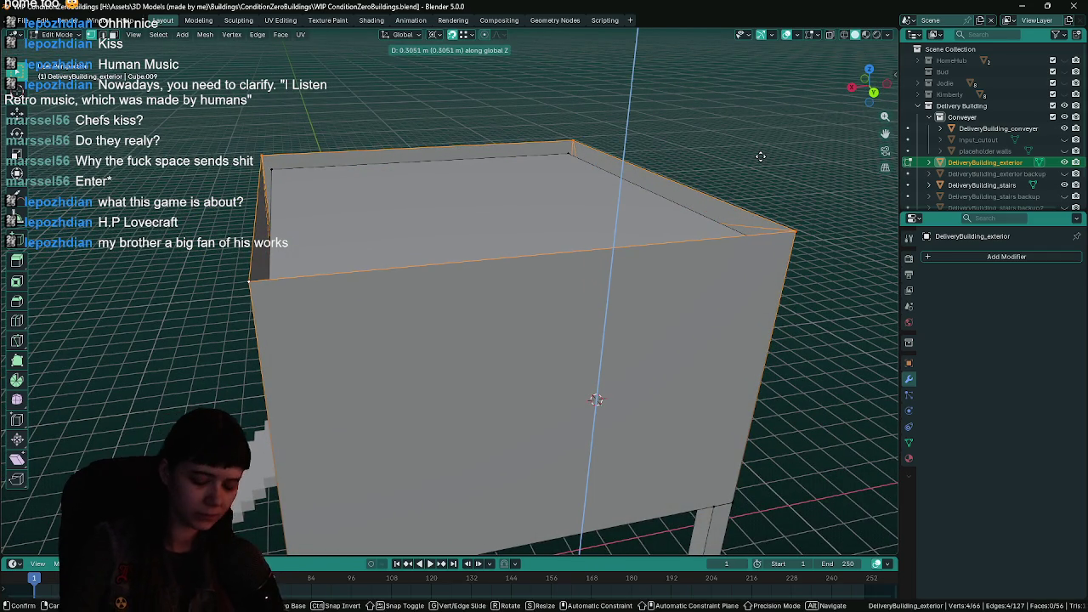
{"action": "left_click", "coordinate": [760, 157]}
- Return to Object Mode, save, and check the normals with the Face Orientation overlay
{"action": "key", "text": "a"}
{"action": "key", "text": "Tab"}
{"action": "key", "text": "ctrl+s"}
{"action": "key", "text": "q"}
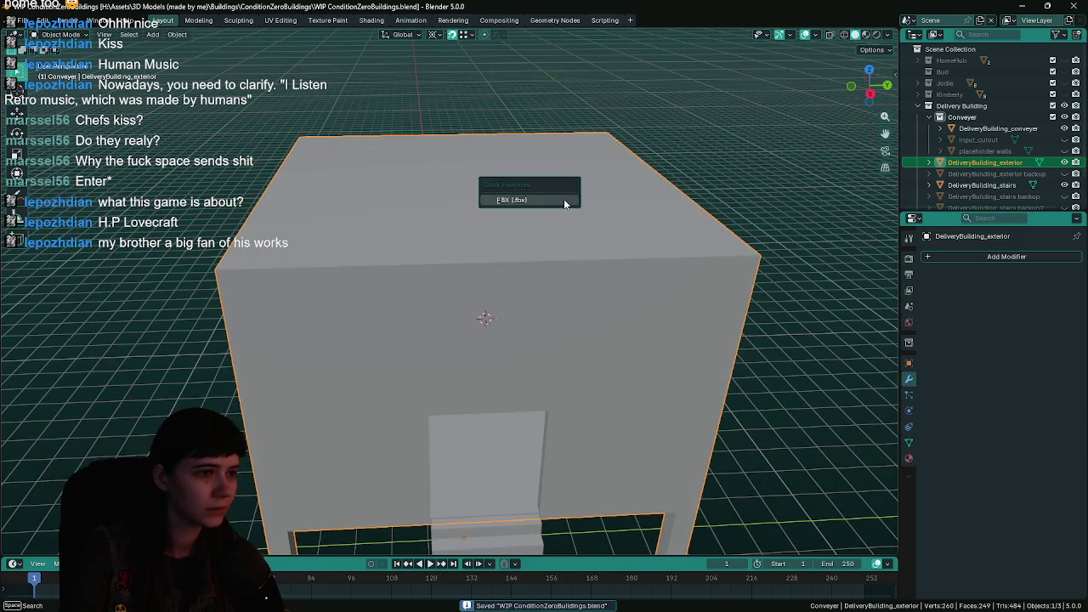
{"action": "left_click", "coordinate": [560, 199]}
{"action": "left_click", "coordinate": [806, 412]}
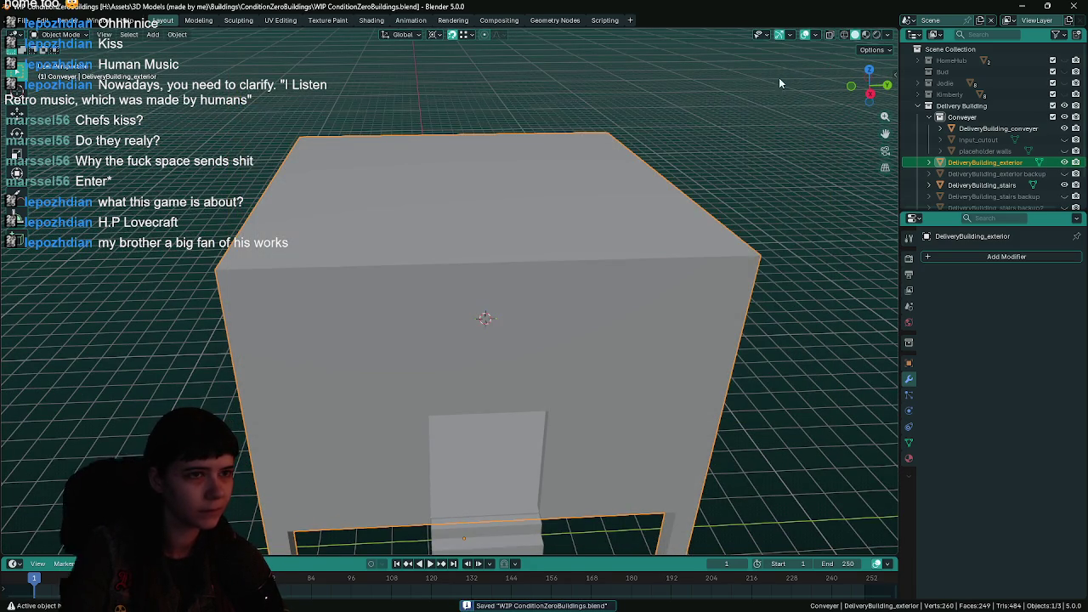
{"action": "left_click", "coordinate": [817, 37]}
{"action": "left_click", "coordinate": [739, 241]}
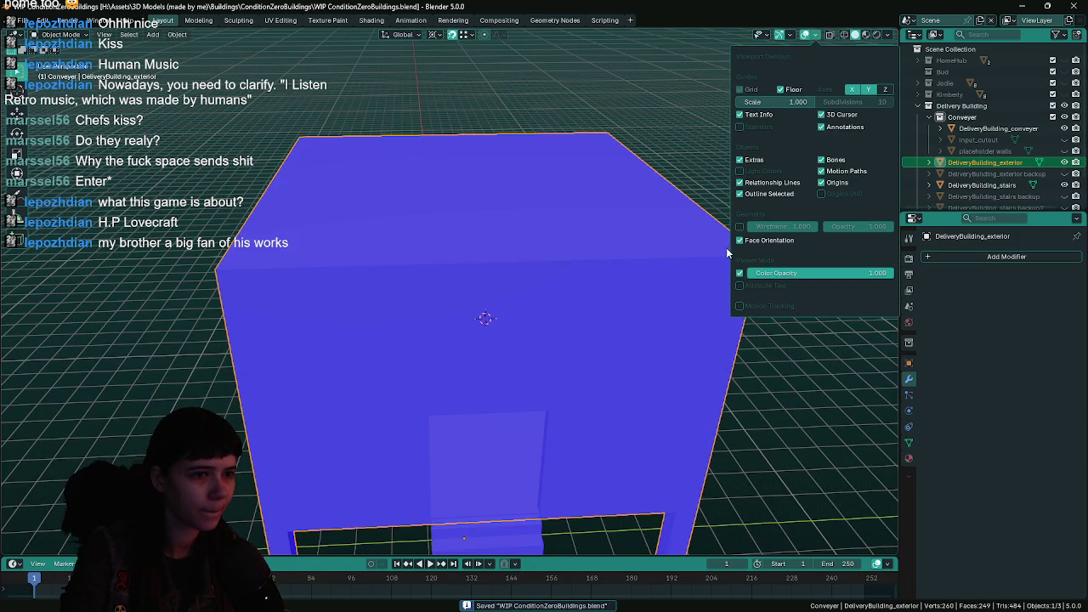
{"action": "left_click", "coordinate": [739, 242]}
- Export over DeliveryBuilding_exterior.fbx using the Quick Favorites FBX entry
{"action": "key", "text": "q"}
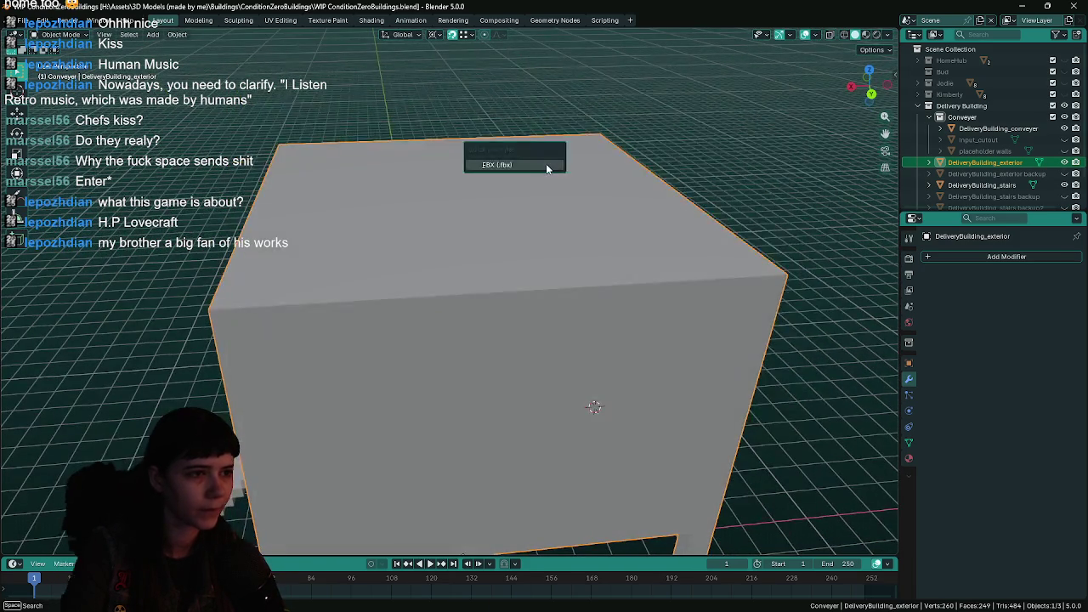
{"action": "left_click", "coordinate": [553, 165]}
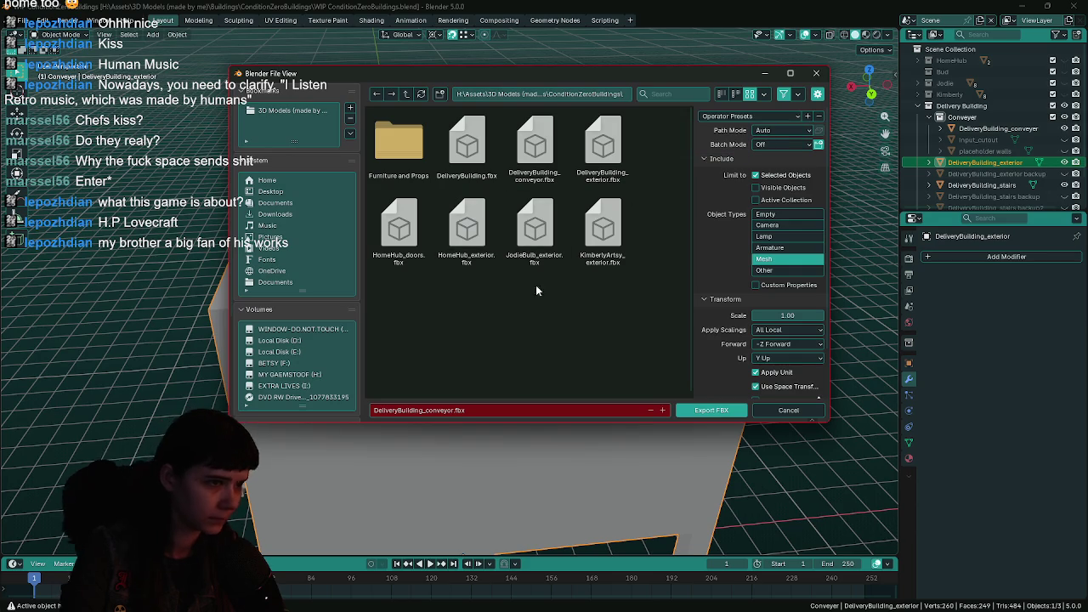
{"action": "double_click", "coordinate": [607, 168]}
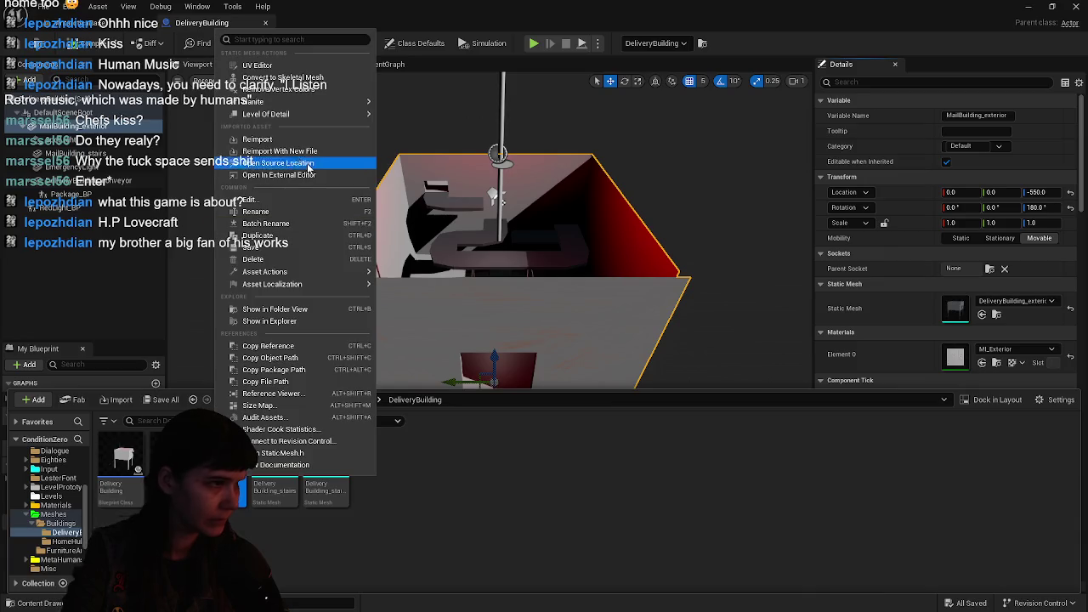
- Reimport the exterior mesh, fly inside the building and select the RedLight_BP on the pole
{"action": "left_click", "coordinate": [285, 143]}
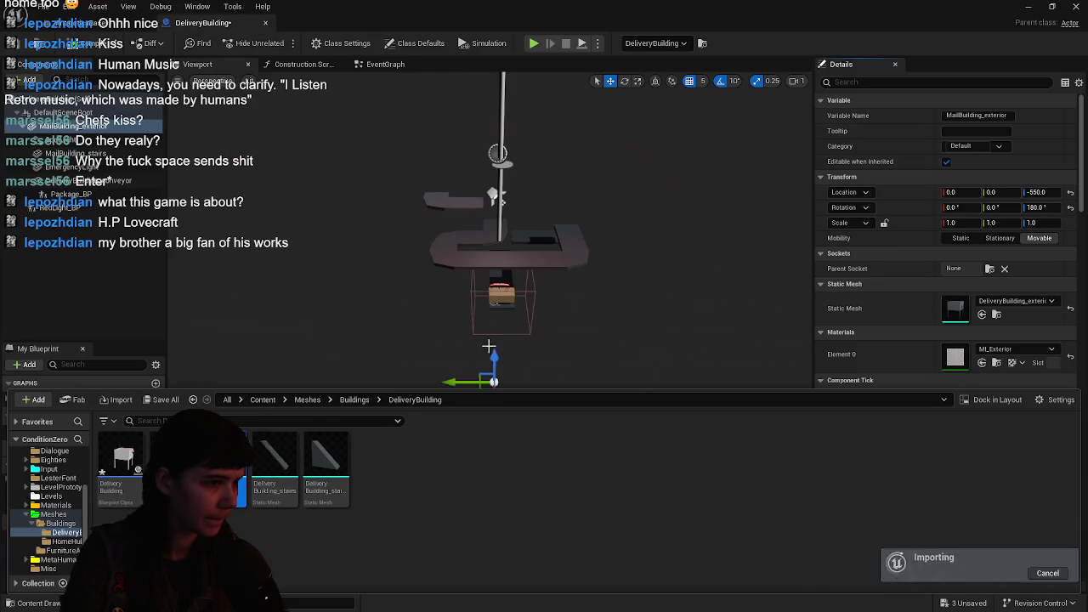
{"action": "left_click", "coordinate": [14, 49]}
{"action": "mouse_move", "coordinate": [639, 374]}
{"action": "left_mouse_down"}
{"action": "mouse_move", "coordinate": [625, 221]}
{"action": "mouse_move", "coordinate": [514, 89]}
{"action": "left_mouse_up"}
{"action": "left_click_drag", "start_coordinate": [516, 391], "coordinate": [517, 384]}
{"action": "left_click", "coordinate": [516, 119]}
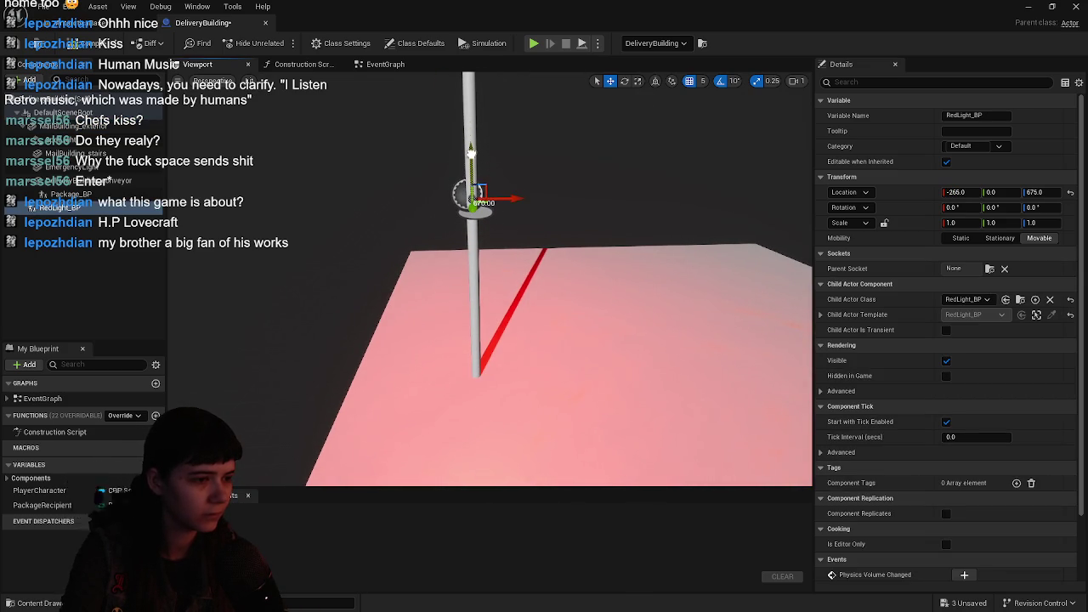
- Save the DeliveryBuilding blueprint and fly the level view through the building's opening
{"action": "left_click", "coordinate": [83, 44]}
{"action": "left_click", "coordinate": [85, 23]}
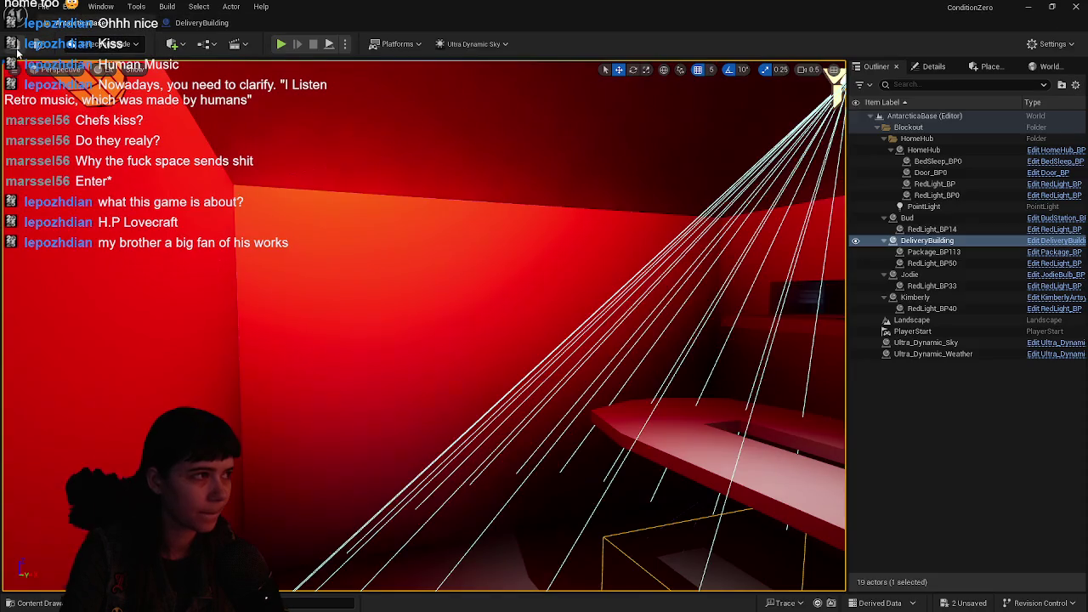
{"action": "mouse_move", "coordinate": [510, 252]}
{"action": "left_mouse_down"}
{"action": "mouse_move", "coordinate": [302, 66]}
{"action": "mouse_move", "coordinate": [271, 61]}
{"action": "mouse_move", "coordinate": [289, 61]}
{"action": "left_mouse_up"}
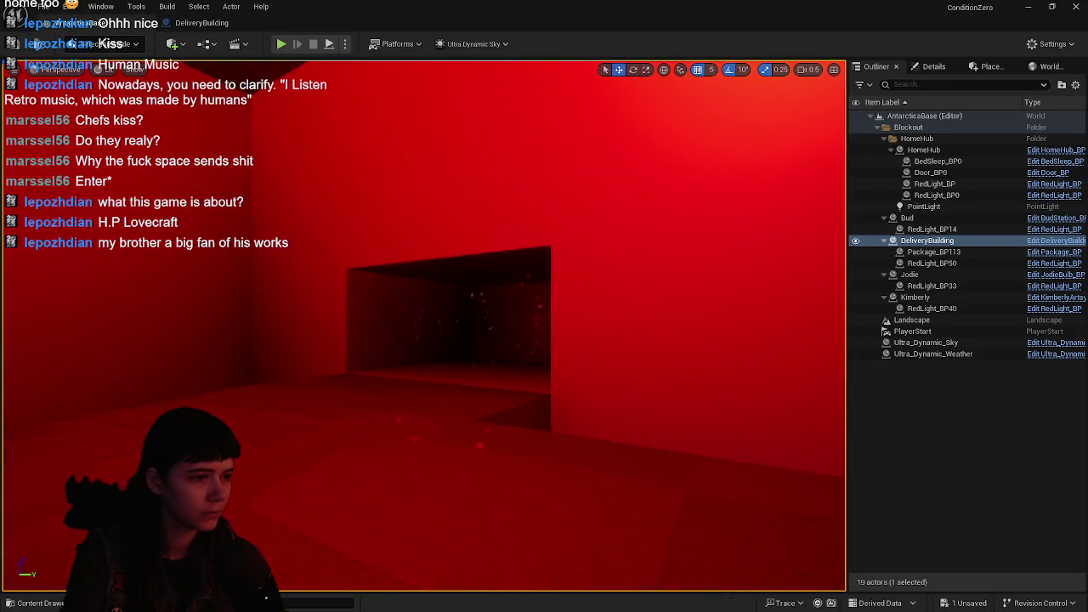
{"action": "key", "text": "w"}
{"action": "mouse_move", "coordinate": [591, 292]}
{"action": "left_mouse_down"}
{"action": "mouse_move", "coordinate": [581, 232]}
{"action": "mouse_move", "coordinate": [566, 229]}
{"action": "left_mouse_up"}
{"action": "mouse_move", "coordinate": [505, 287]}
{"action": "left_mouse_down"}
{"action": "mouse_move", "coordinate": [493, 344]}
{"action": "mouse_move", "coordinate": [755, 370]}
{"action": "left_mouse_up"}
- Deselect DeliveryBuilding, fly into the red room, and start a playtest with Alt+P
{"action": "left_click", "coordinate": [935, 421]}
{"action": "left_click_drag", "start_coordinate": [650, 154], "coordinate": [650, 154]}
{"action": "left_click_drag", "start_coordinate": [567, 347], "coordinate": [567, 348]}
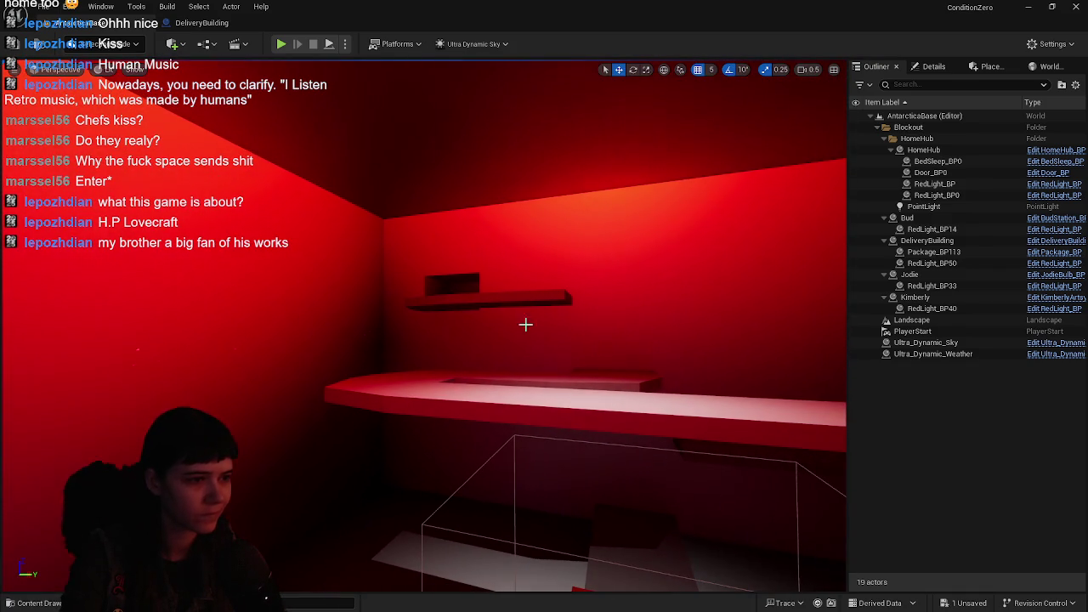
{"action": "key", "text": "alt+p"}
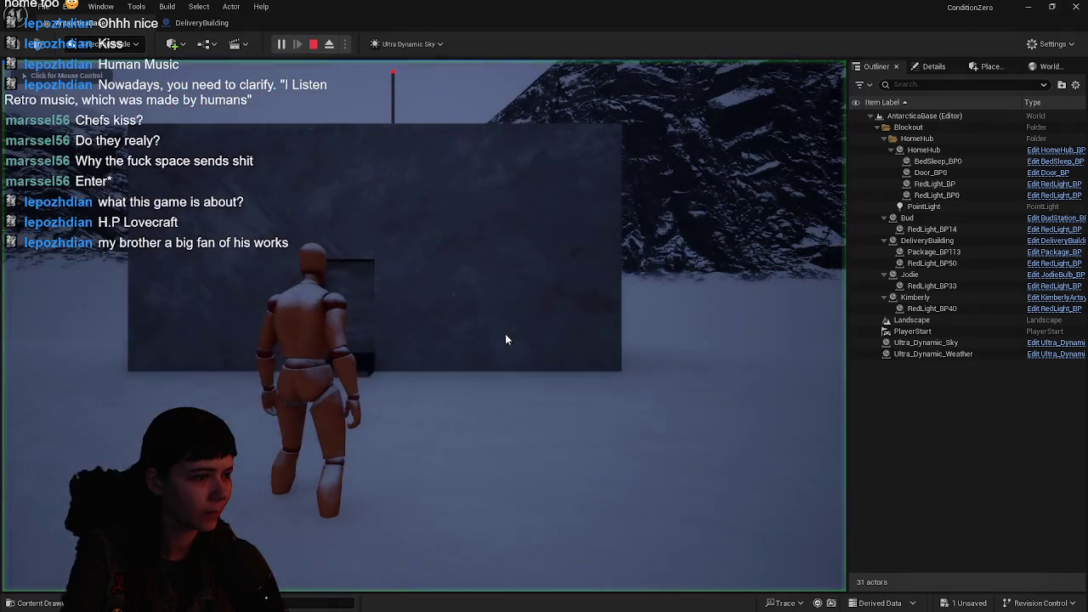
- Run the mannequin across the snow into the red-lit DeliveryBuilding room, then end the playtest
{"action": "key", "text": "w"}
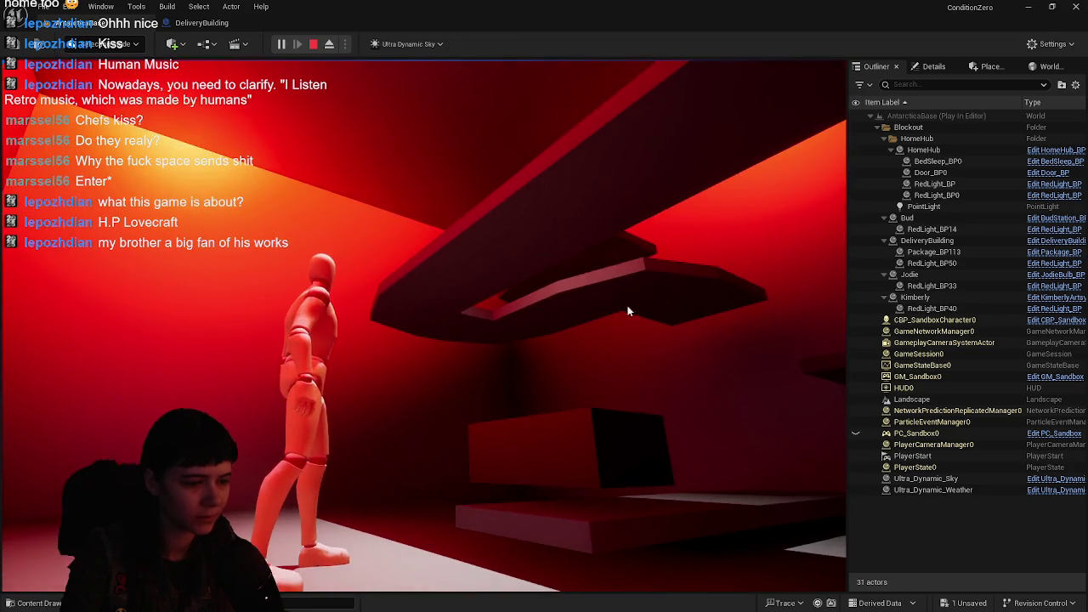
{"action": "key", "text": "Escape"}
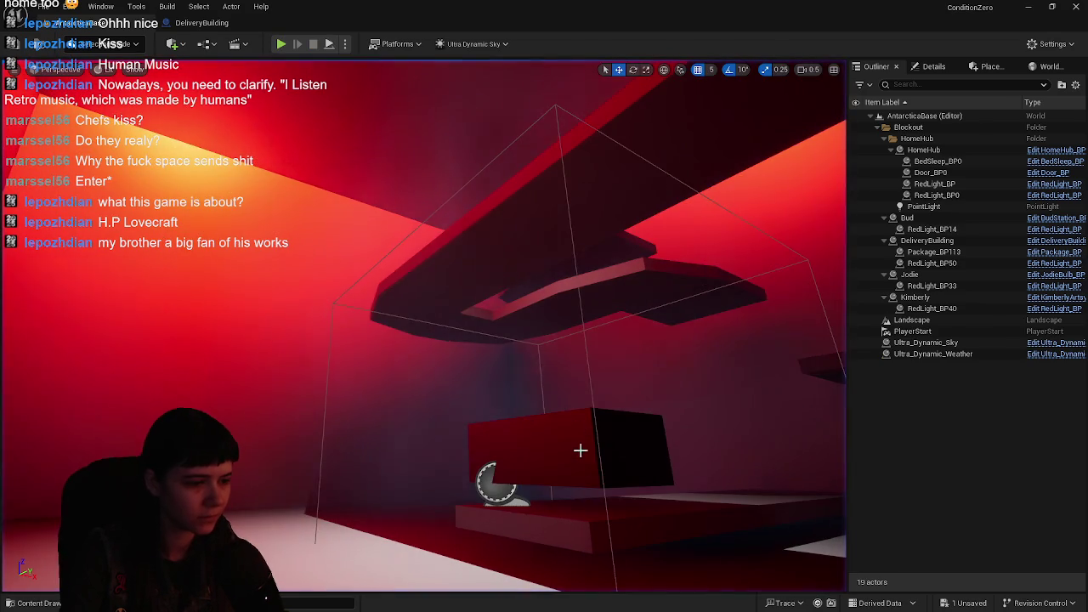
- Lower Package_BP in the DeliveryBuilding Blueprint to -25, -20, 557 and go back to the AntarcticaBase level
{"action": "key", "text": "ctrl+e"}
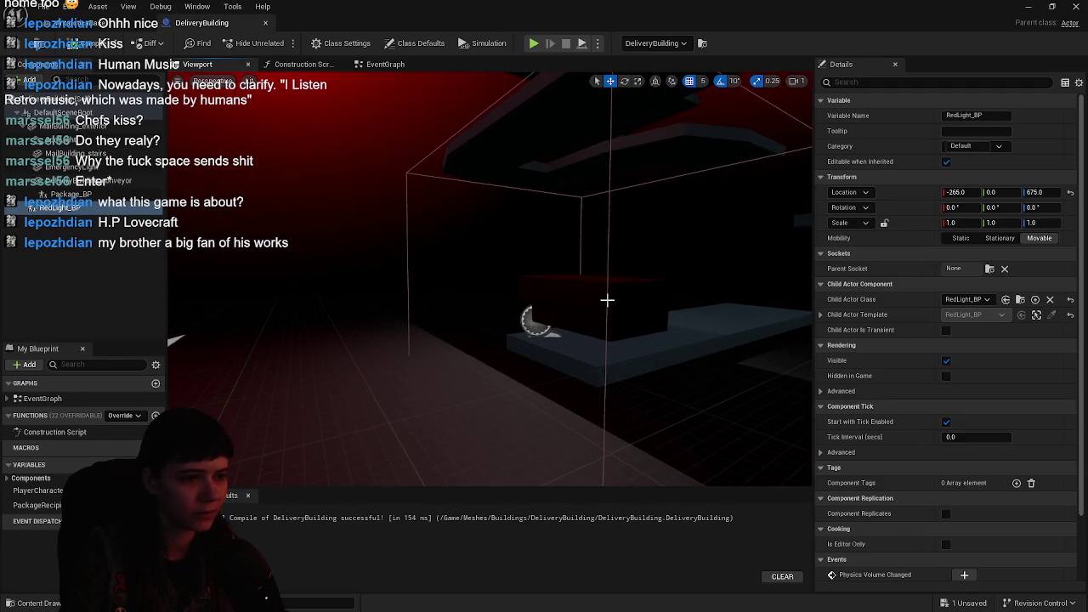
{"action": "left_click", "coordinate": [611, 297]}
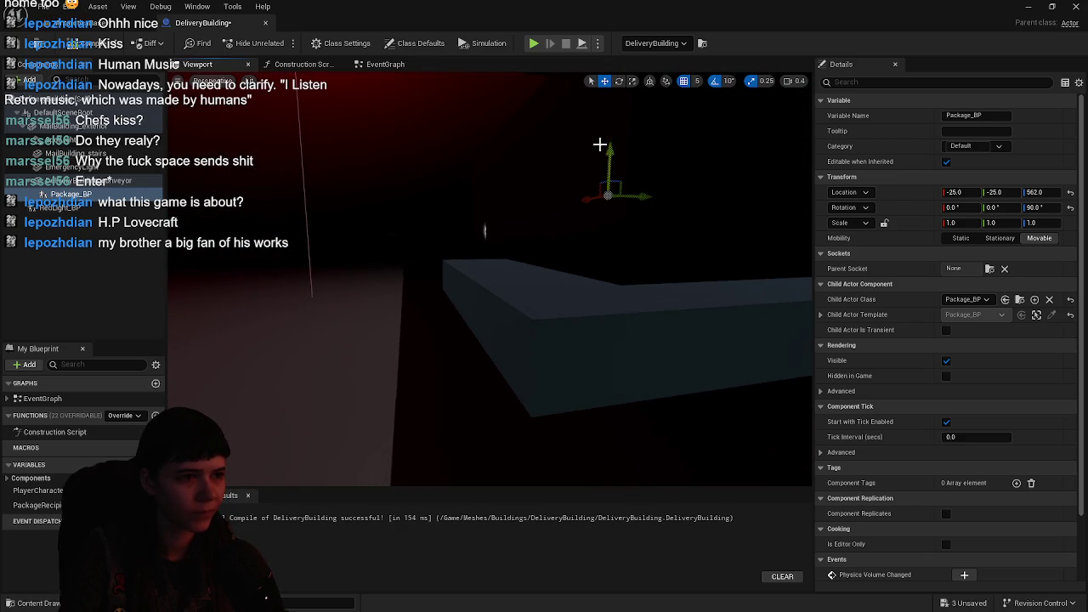
{"action": "key", "text": "f"}
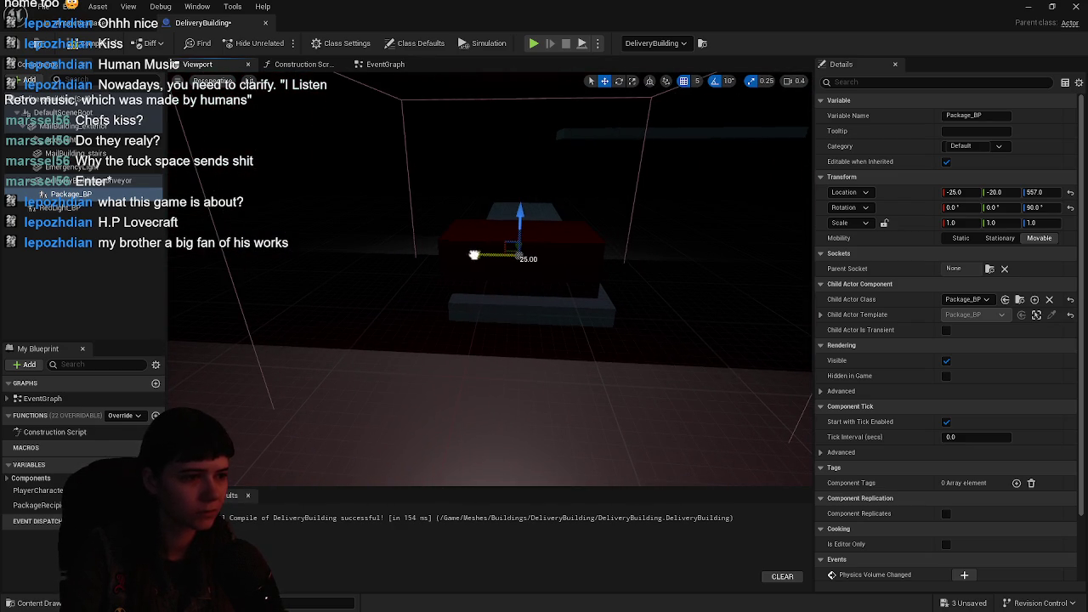
{"action": "left_click", "coordinate": [83, 25]}
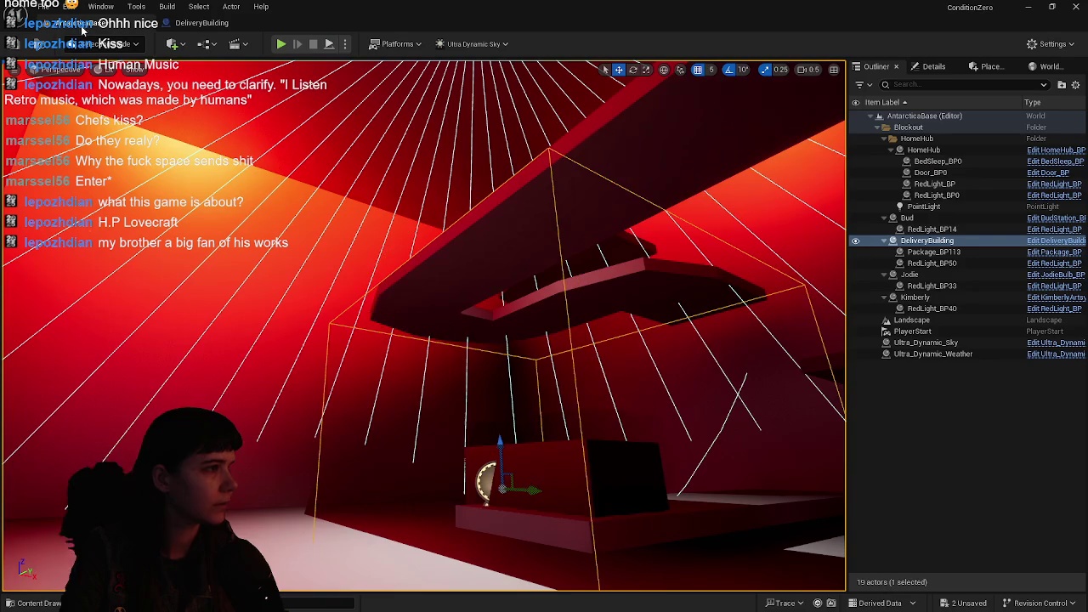
- Start Play In Editor and run the character through the snowy valley to the building's stairs
{"action": "key", "text": "alt+p"}
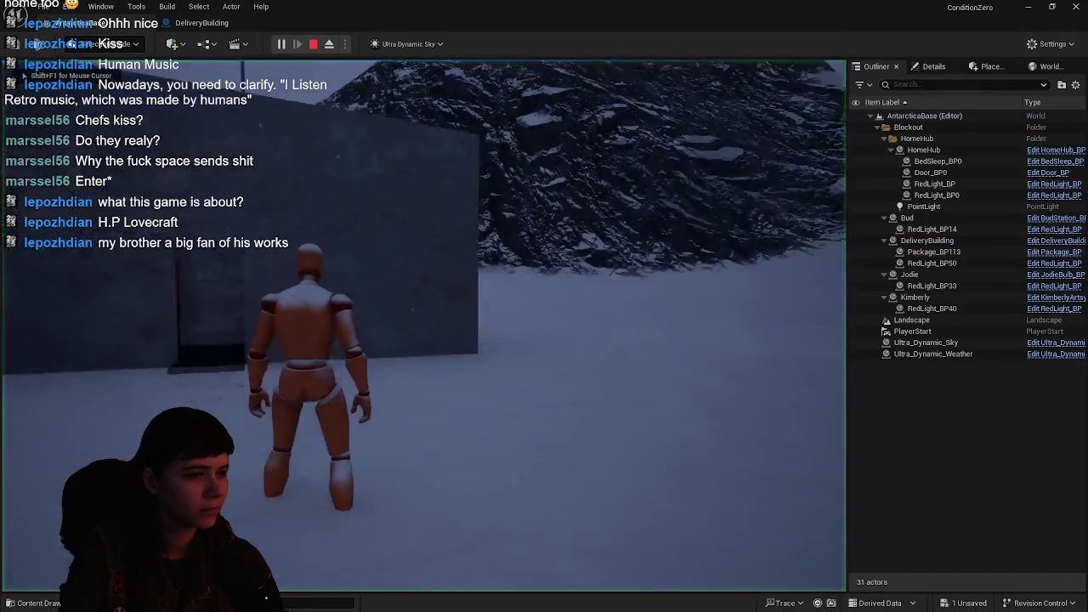
{"action": "key", "text": "w"}
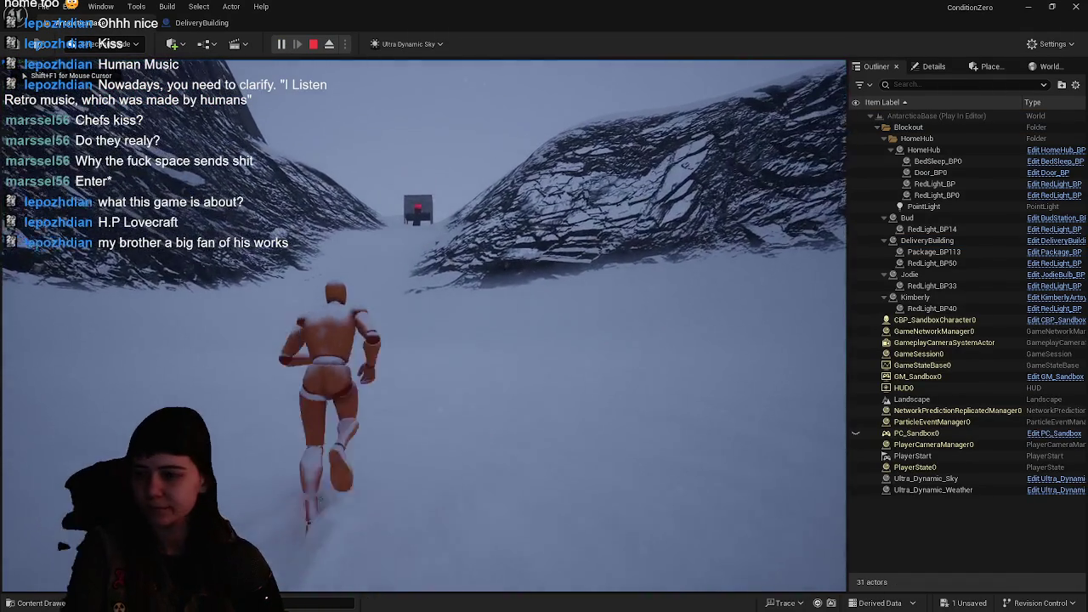
{"action": "key", "text": "w"}
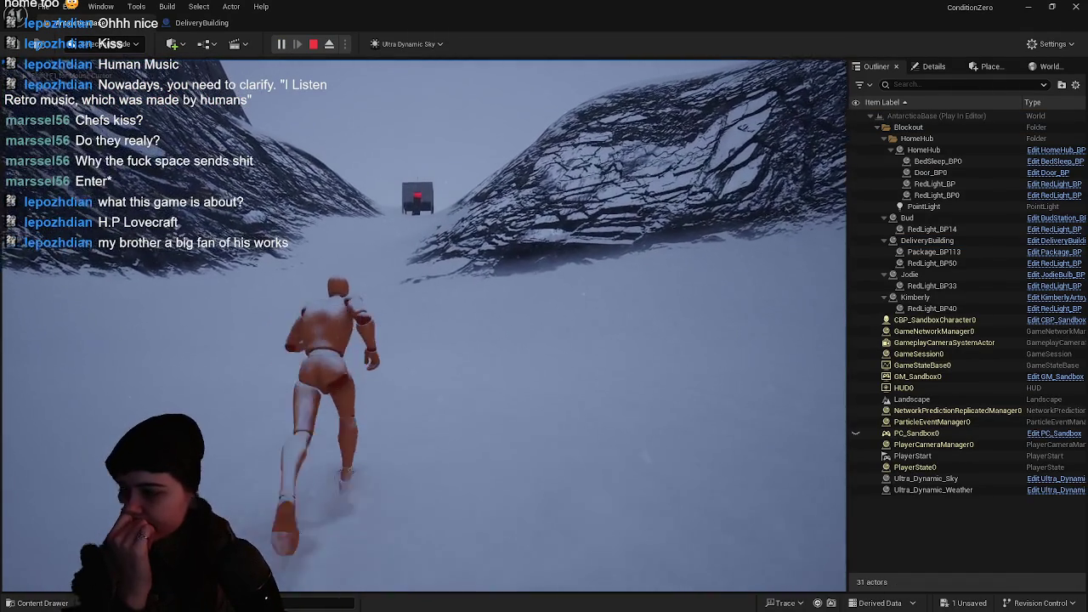
{"action": "key", "text": "w"}
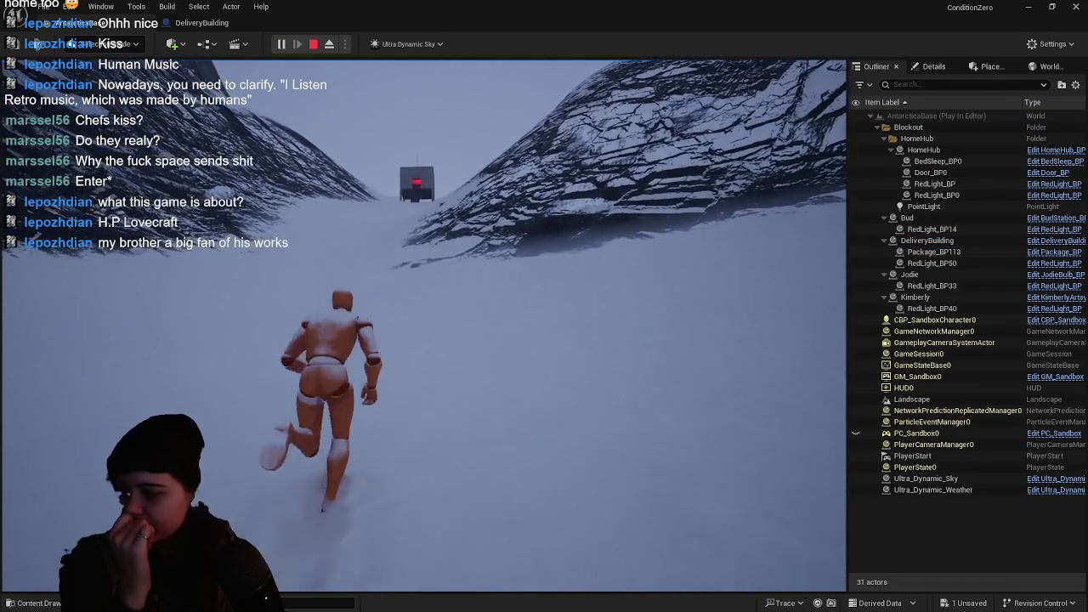
{"action": "key", "text": "w"}
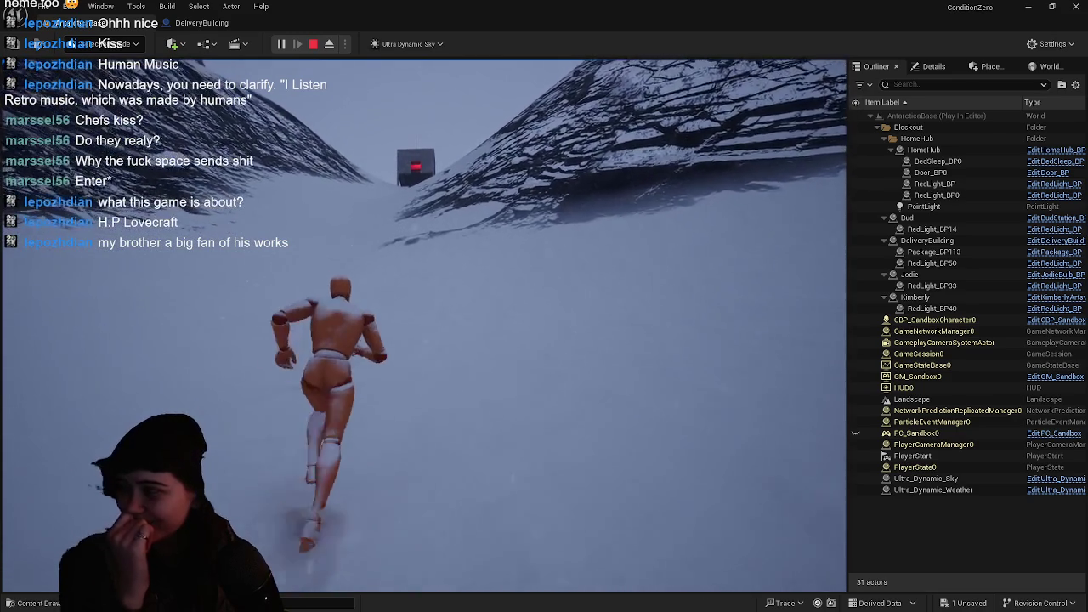
{"action": "key", "text": "w"}
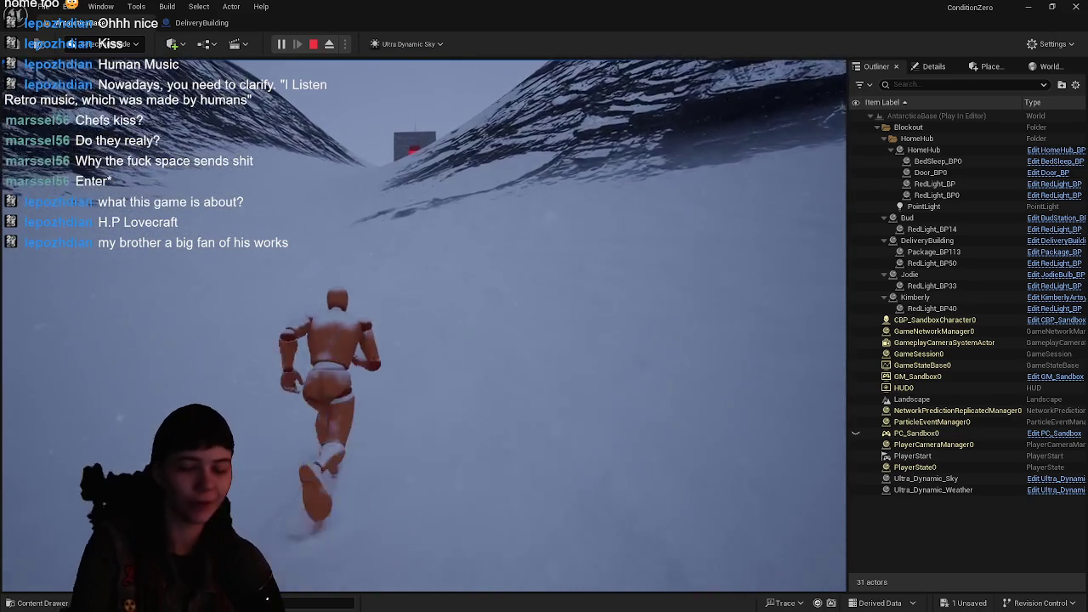
{"action": "key", "text": "w"}
{"action": "key", "text": "w"}
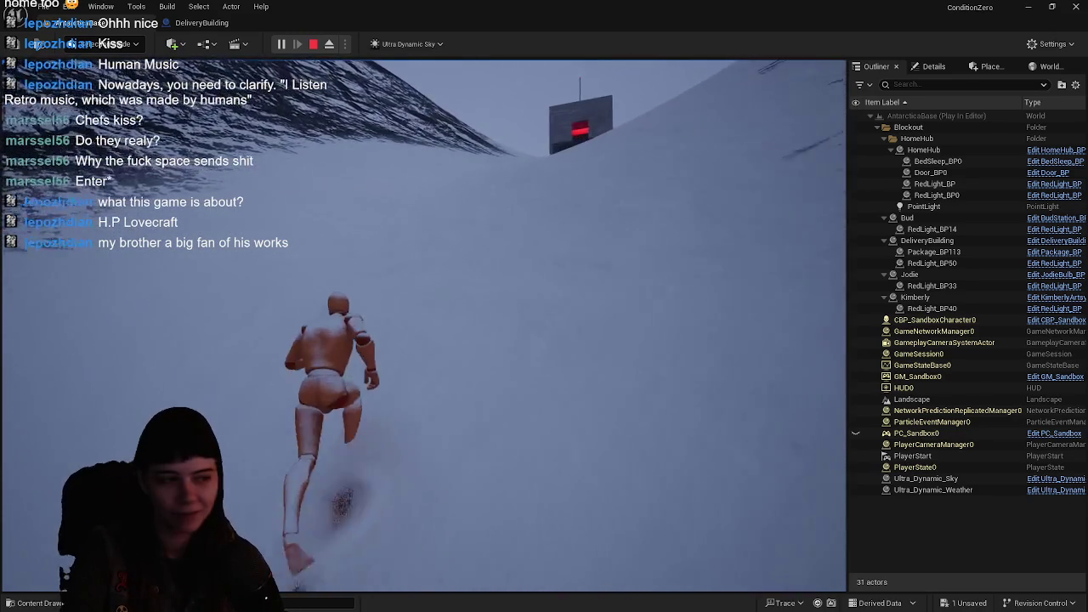
{"action": "key", "text": "w"}
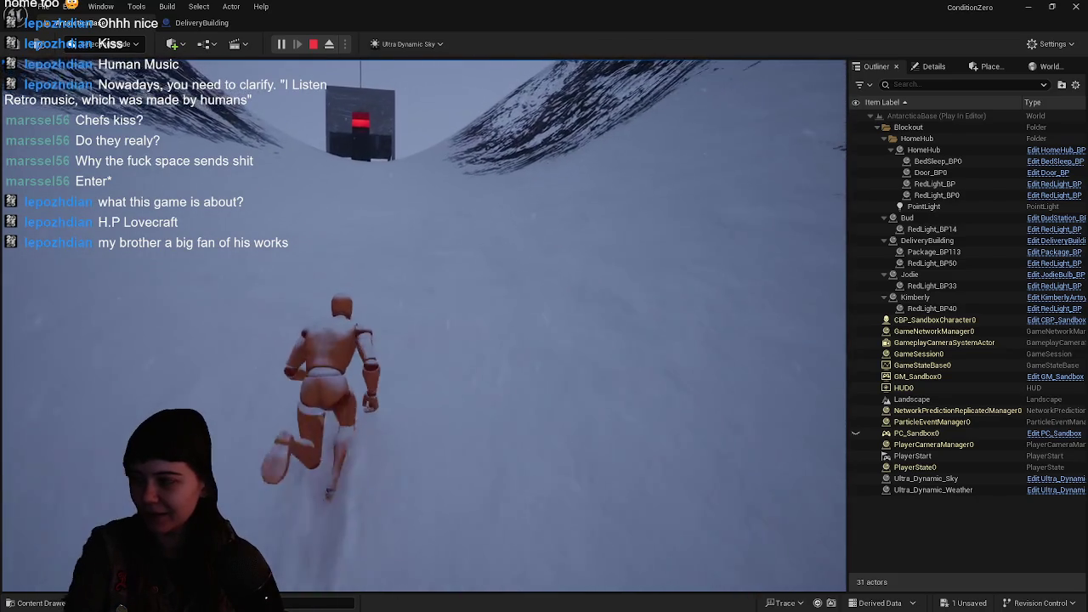
{"action": "key", "text": "w"}
{"action": "key", "text": "w"}
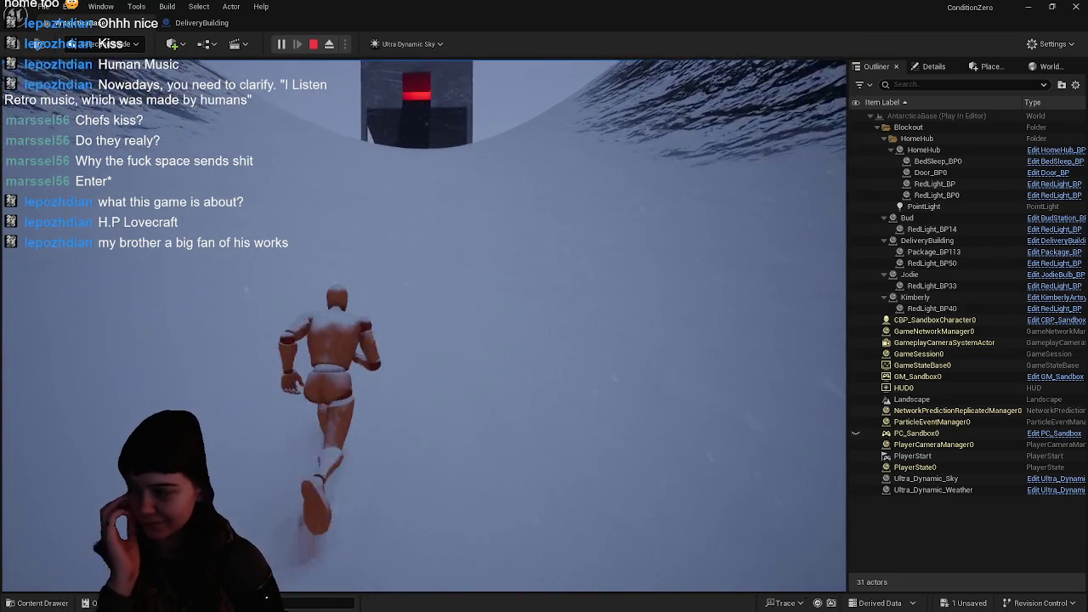
{"action": "key", "text": "w"}
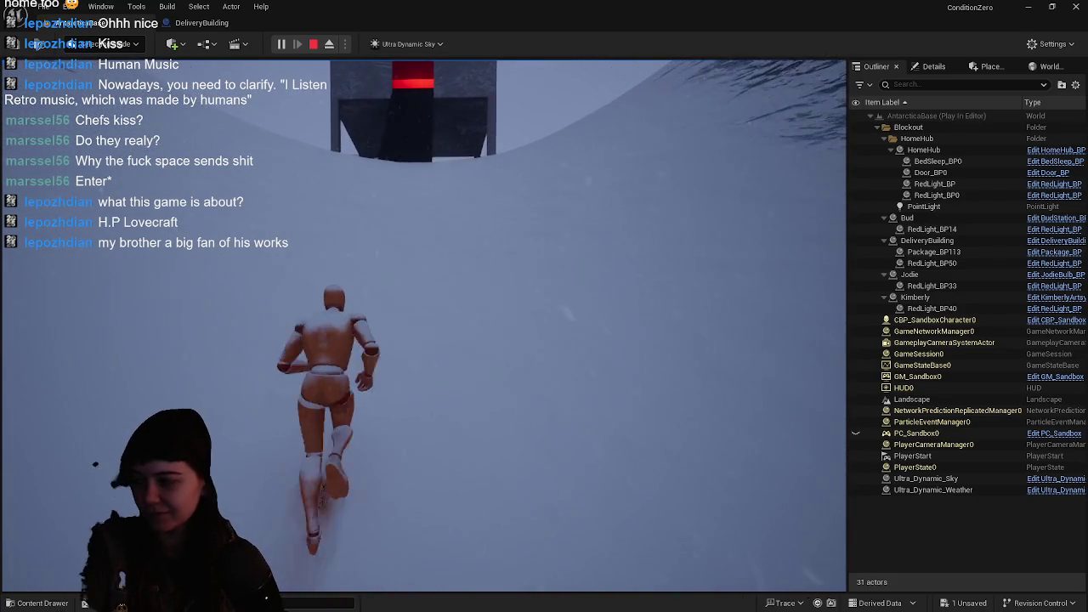
{"action": "key", "text": "w"}
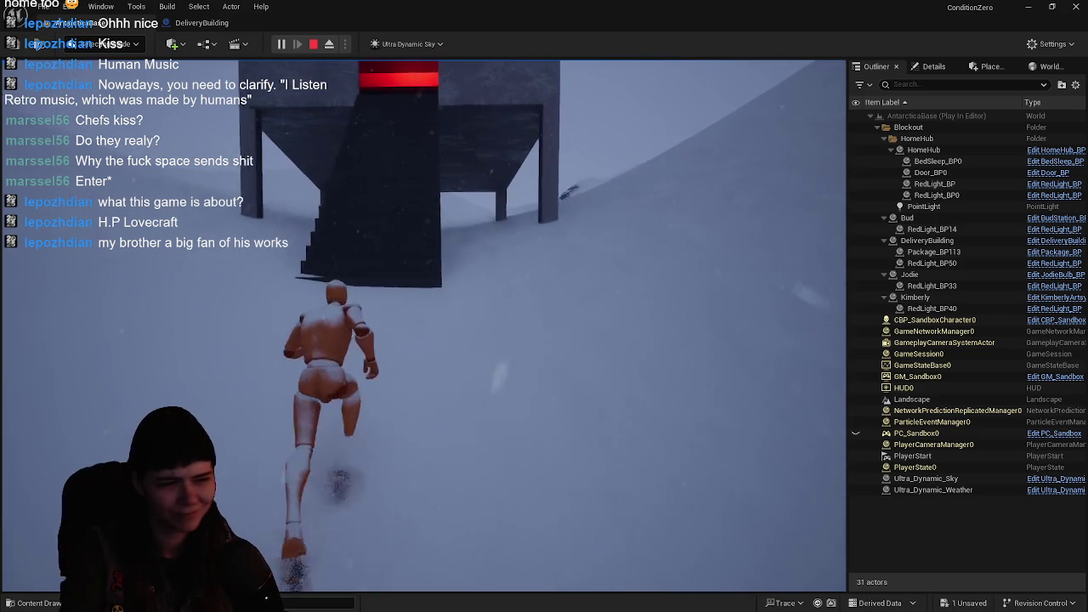
- Climb into the red room, walk around carrying the package box, then stop playing
{"action": "key", "text": "w"}
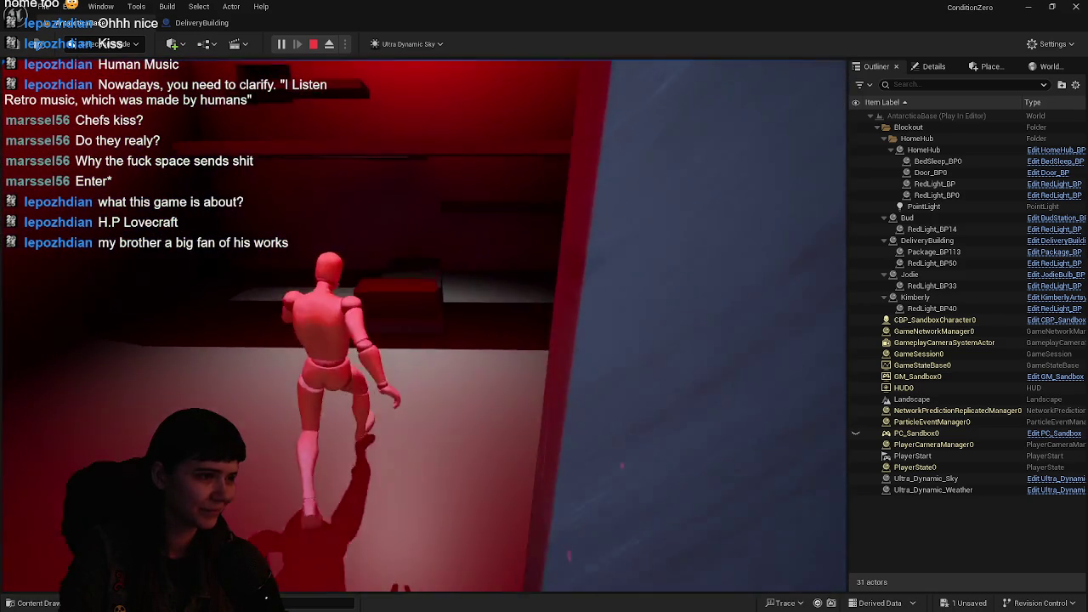
{"action": "key", "text": "w"}
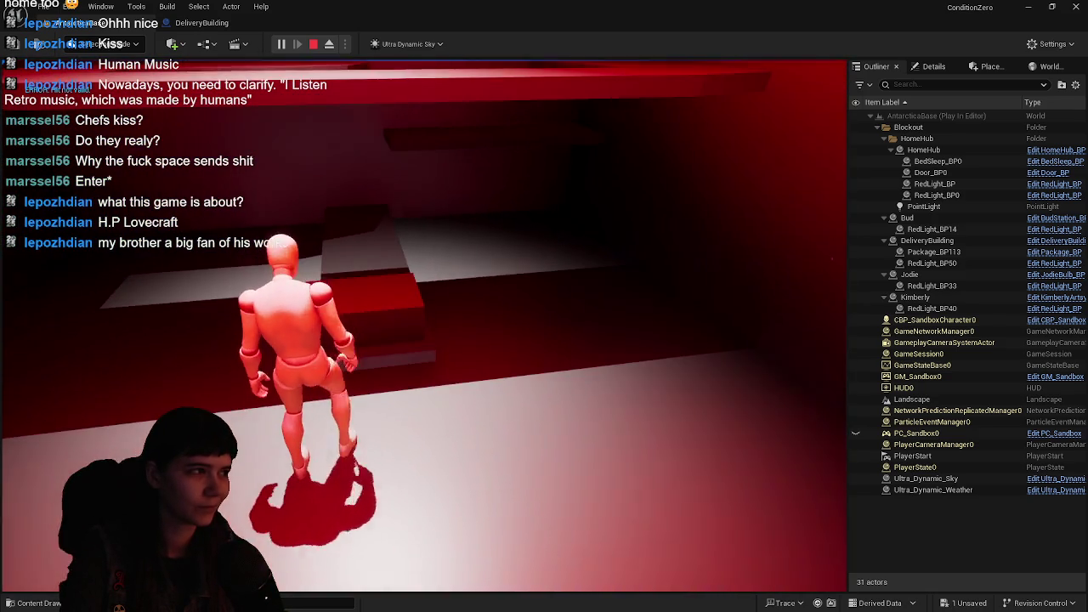
{"action": "key", "text": "w"}
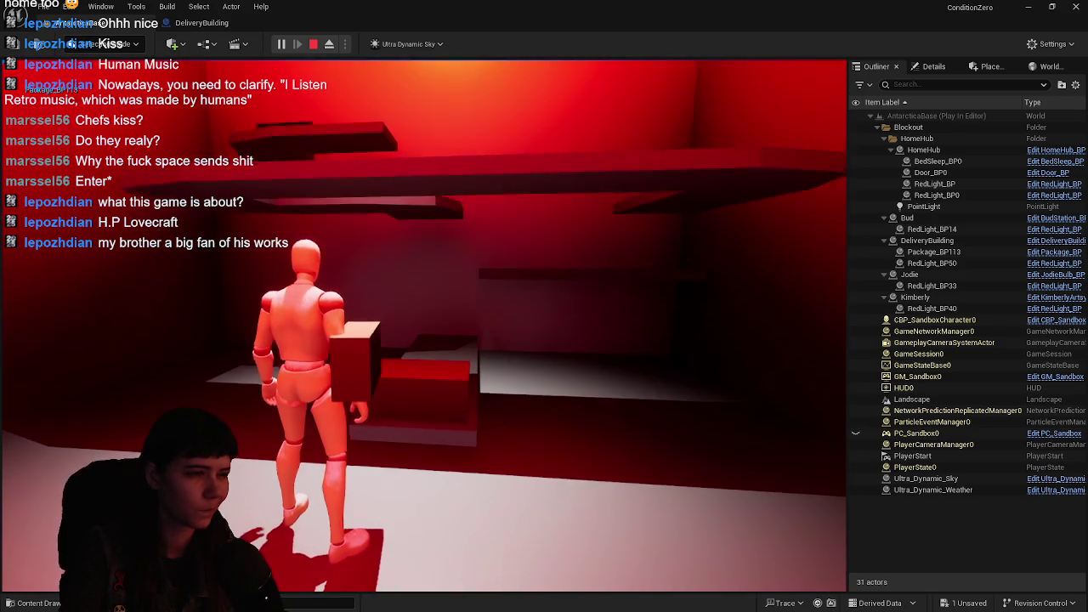
{"action": "key", "text": "w"}
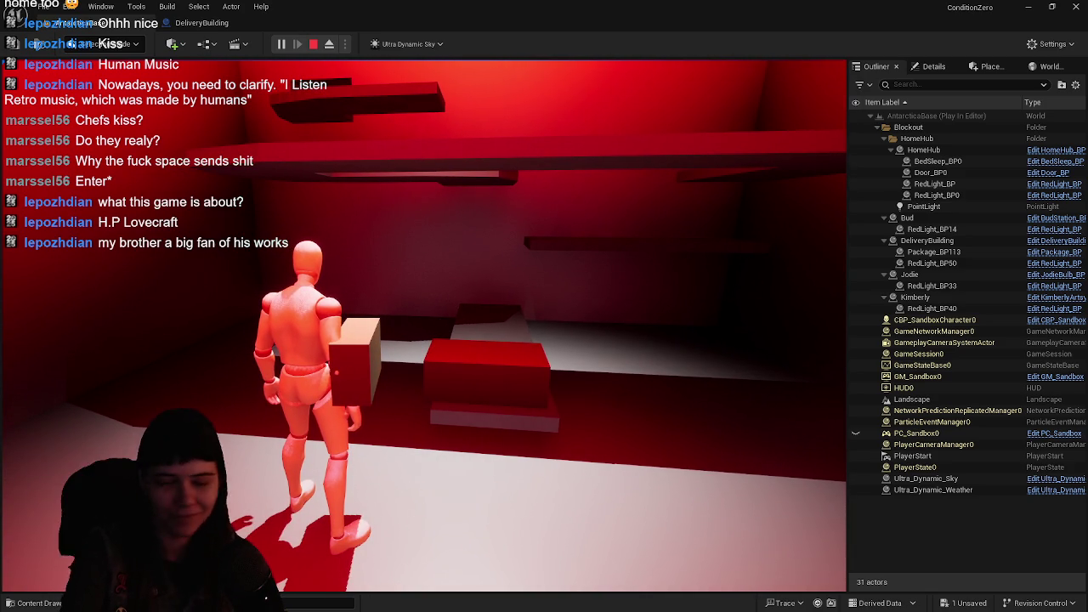
{"action": "key", "text": "w"}
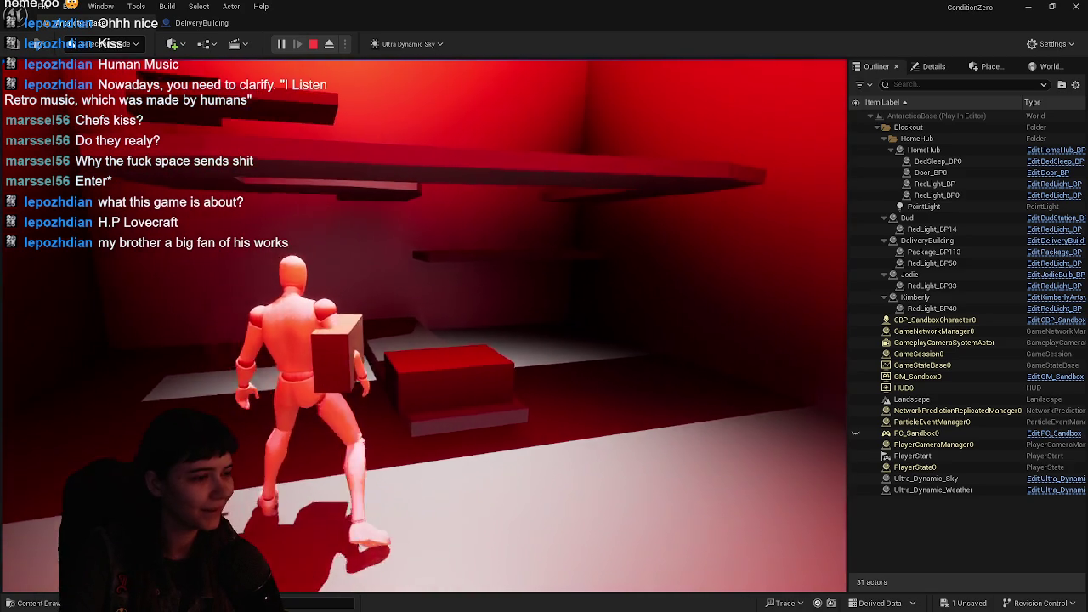
{"action": "key", "text": "w"}
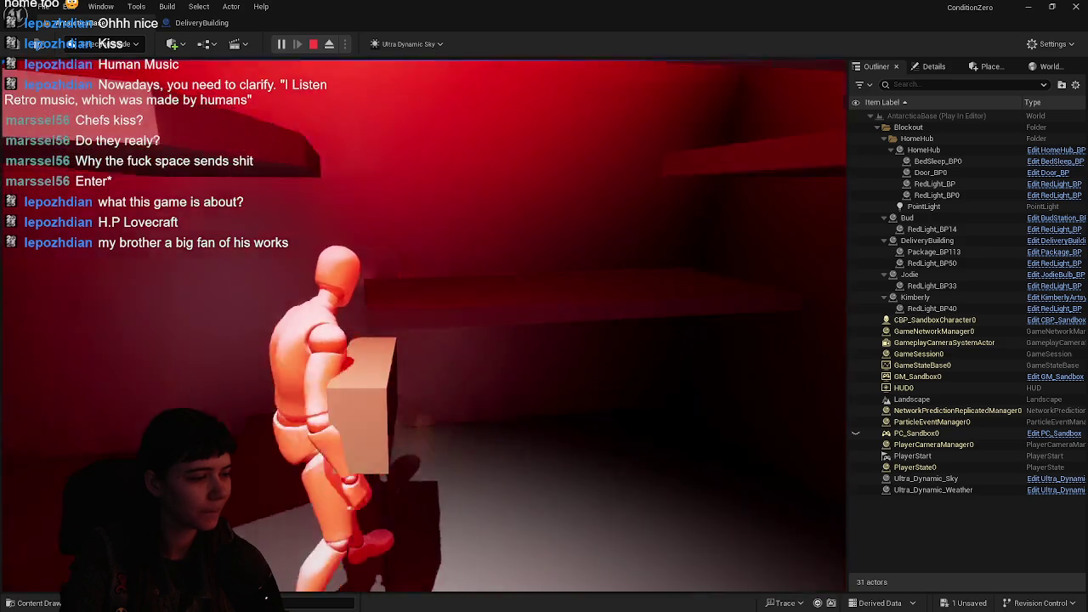
{"action": "key", "text": "w"}
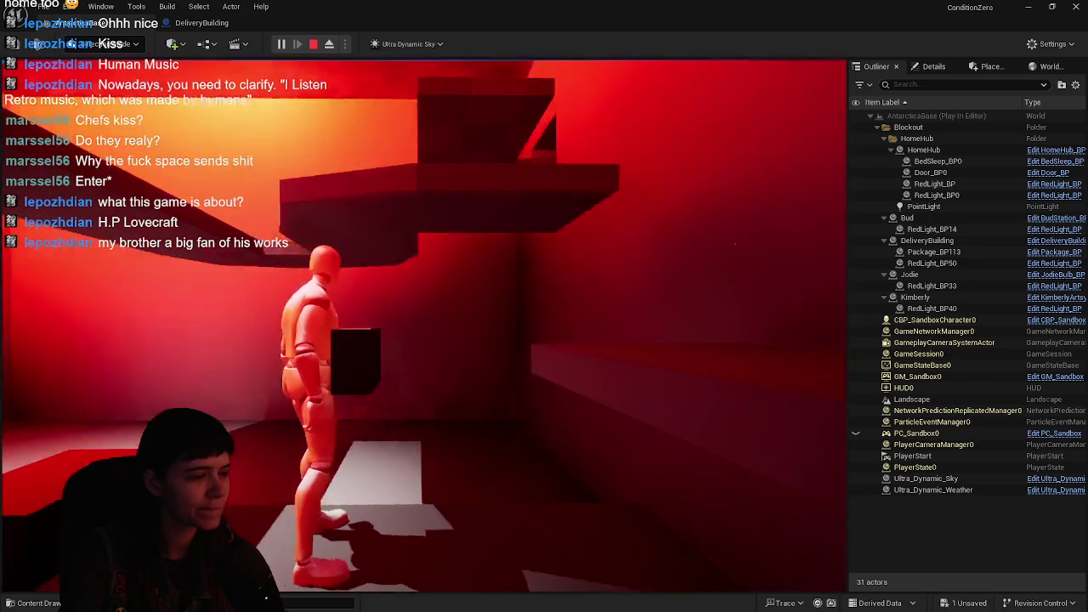
{"action": "key", "text": "w"}
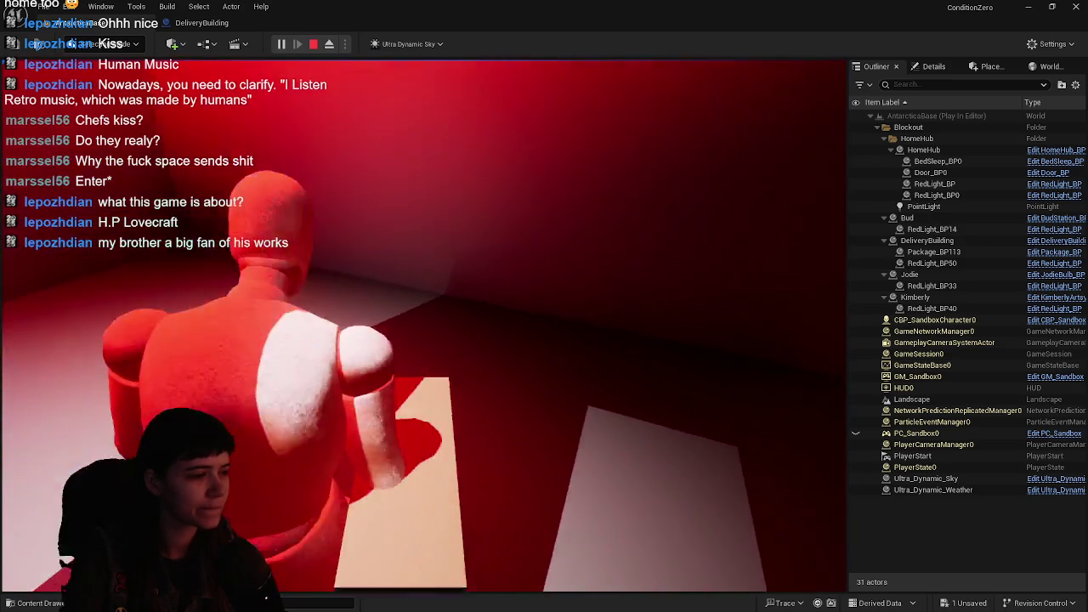
{"action": "key", "text": "w"}
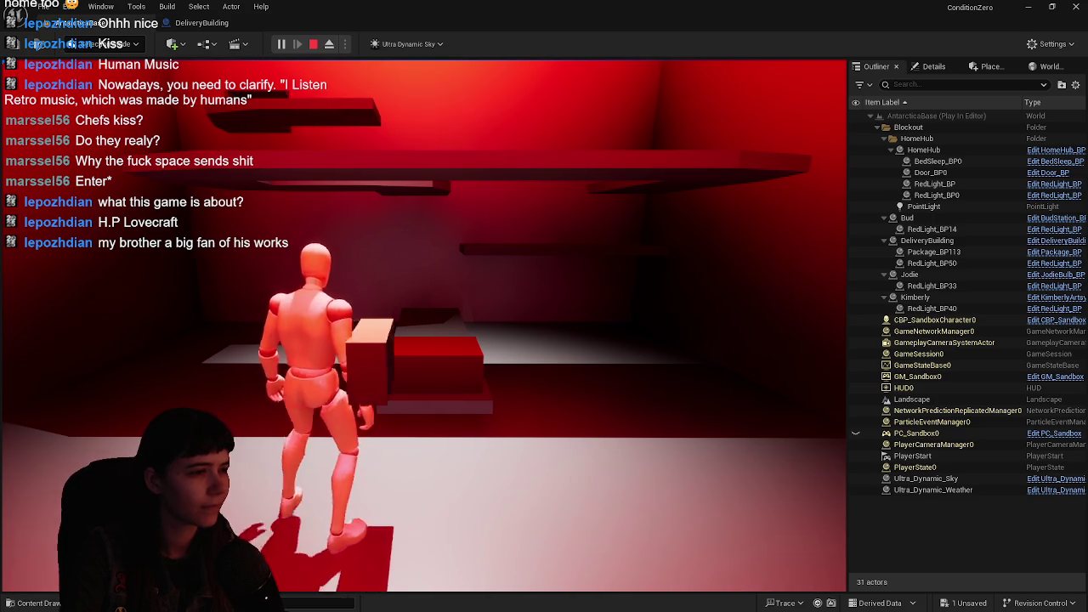
{"action": "key", "text": "w"}
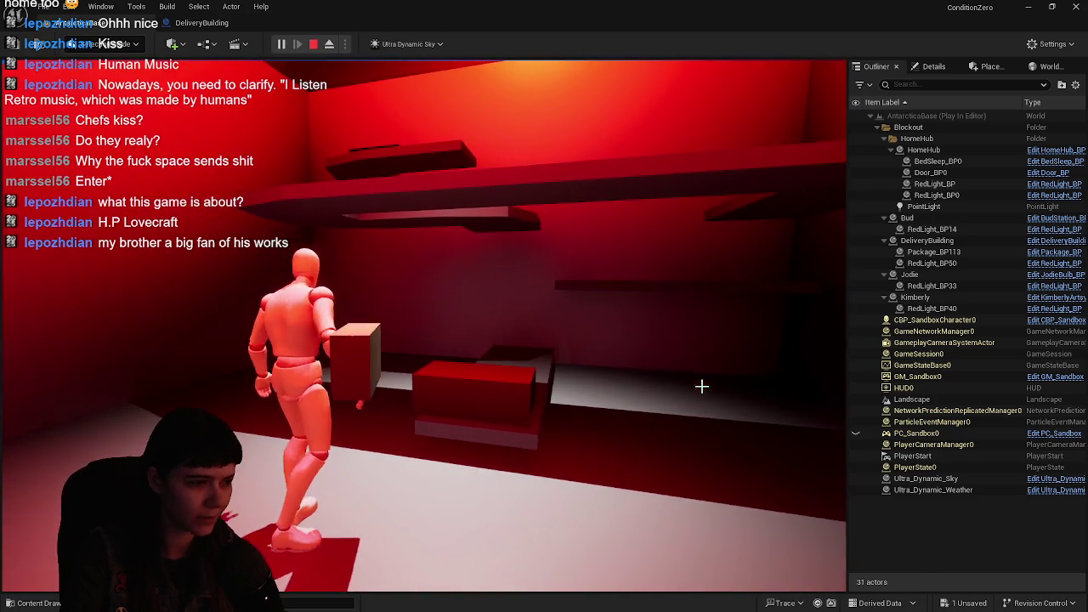
{"action": "key", "text": "Escape"}
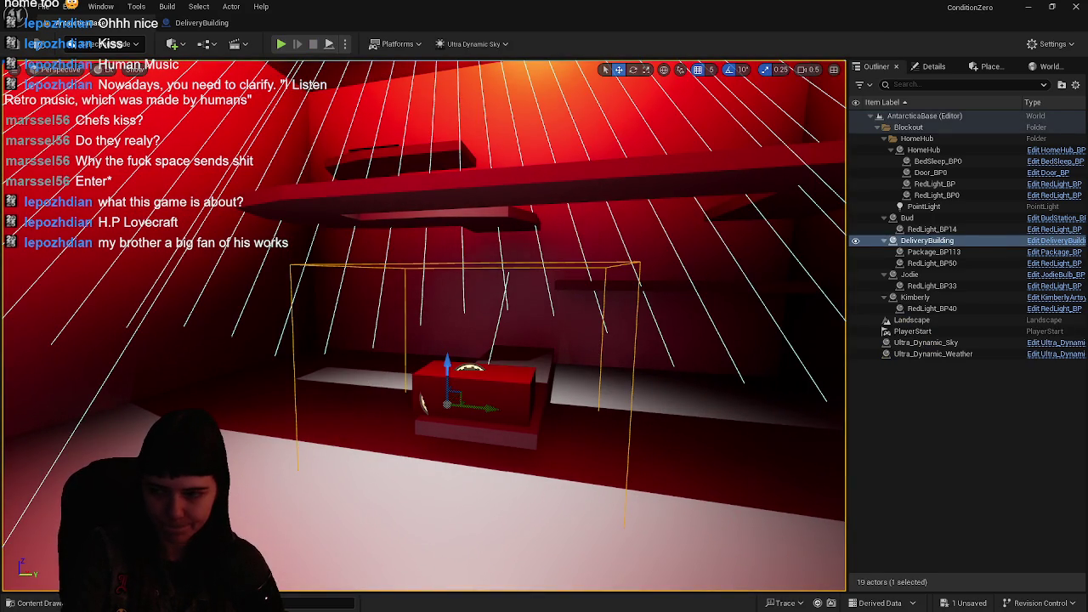
- In Blender, isolate the DeliveryBuilding_conveyer object in local view
{"action": "key", "text": "alt+Tab"}
{"action": "scroll", "coordinate": [679, 285], "scroll_direction": "down", "scroll_amount": 3}
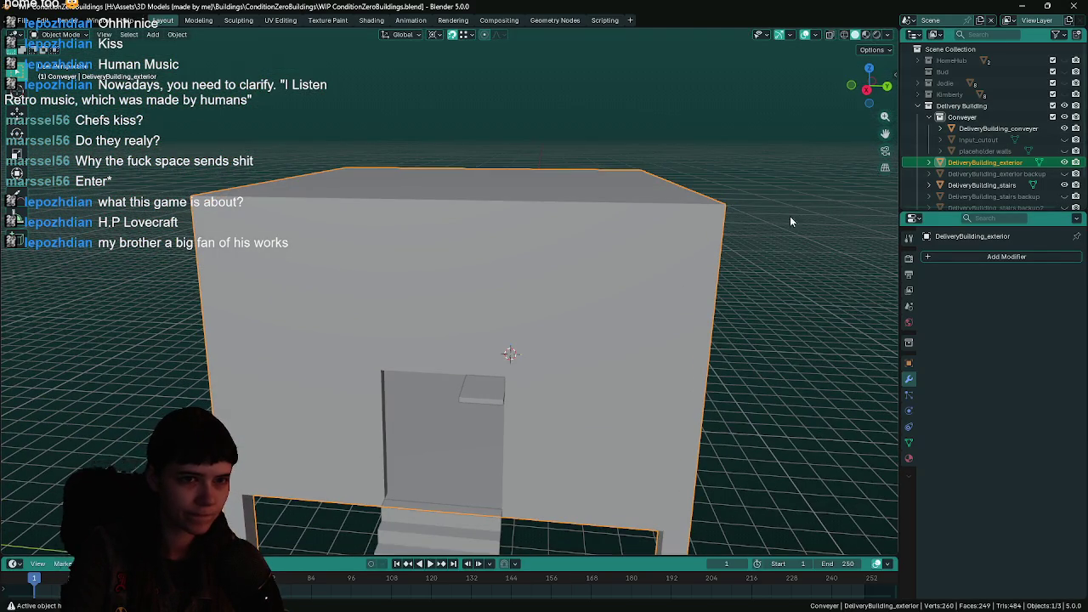
{"action": "scroll", "coordinate": [583, 256], "scroll_direction": "up", "scroll_amount": 6}
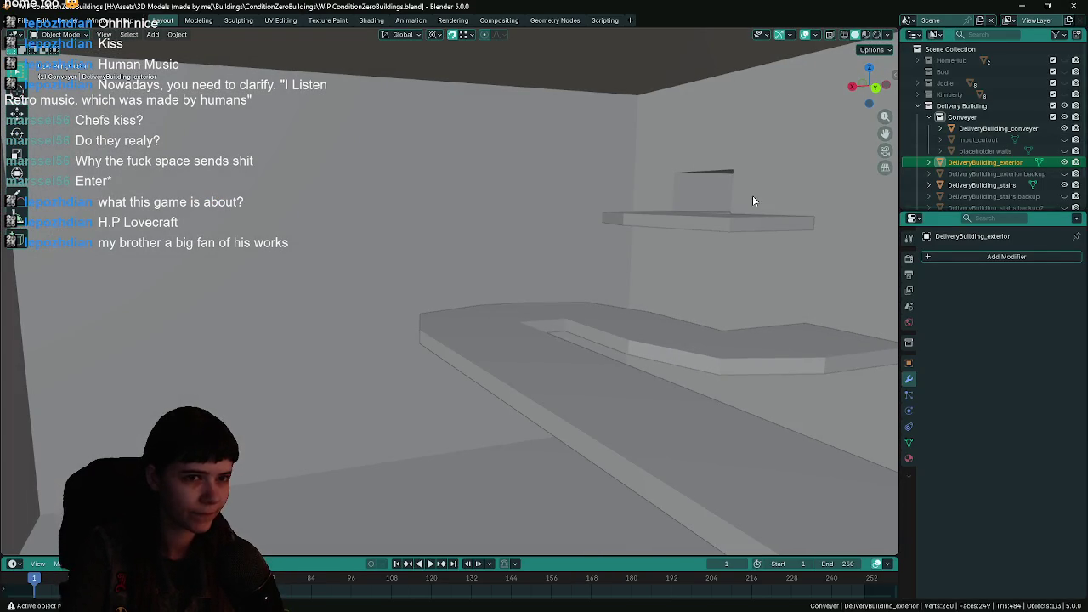
{"action": "left_click", "coordinate": [735, 221], "text": "shift"}
{"action": "key", "text": "Tab"}
{"action": "key", "text": "KP_Divide"}
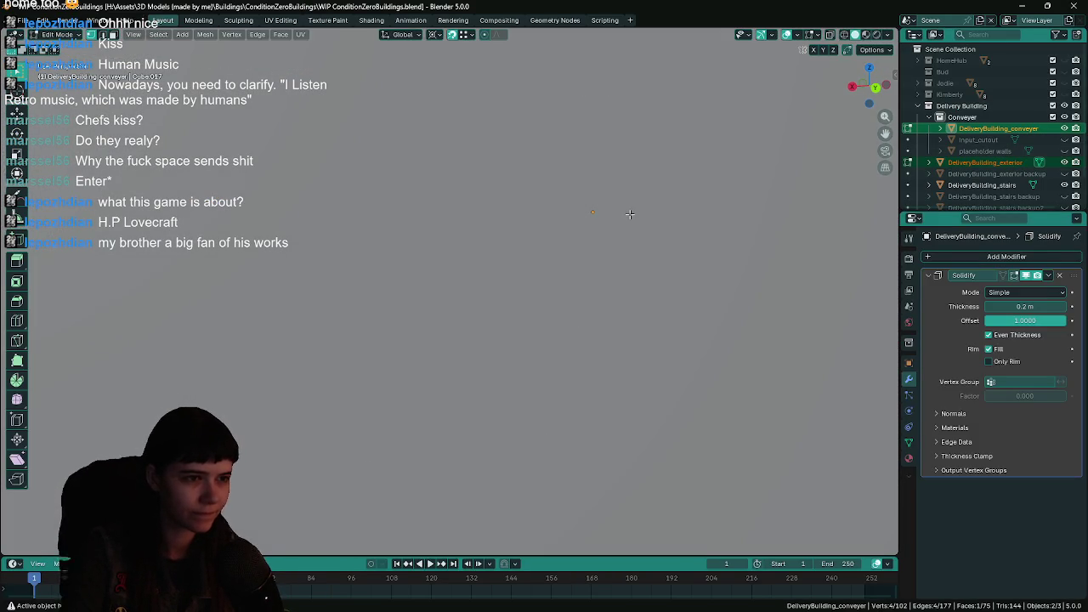
{"action": "scroll", "coordinate": [564, 208], "scroll_direction": "down", "scroll_amount": 4}
{"action": "scroll", "coordinate": [425, 196], "scroll_direction": "up", "scroll_amount": 5}
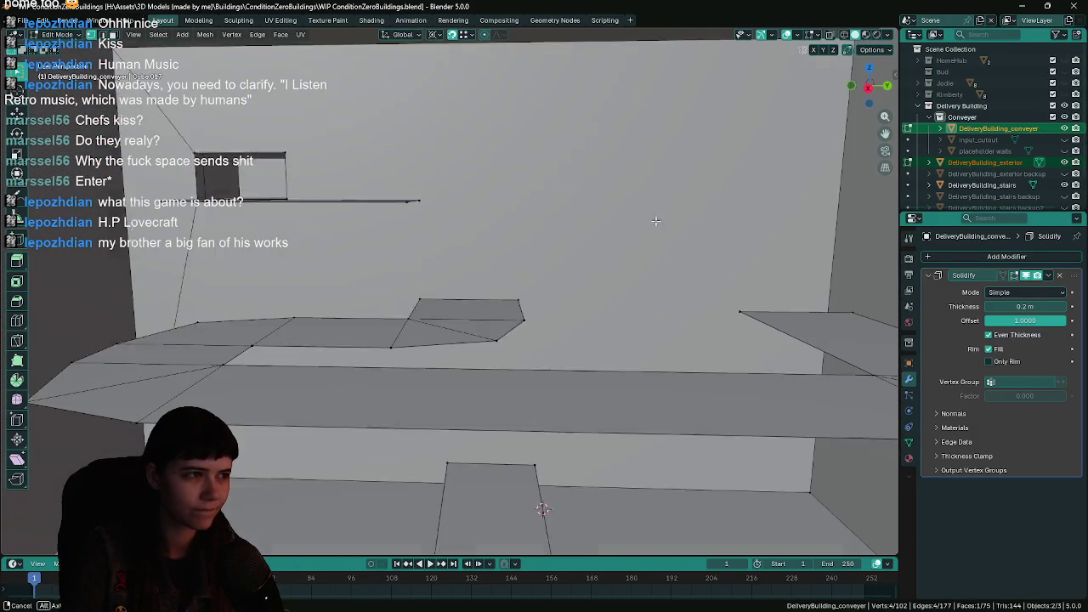
{"action": "key", "text": "Tab"}
{"action": "scroll", "coordinate": [419, 261], "scroll_direction": "up", "scroll_amount": 2}
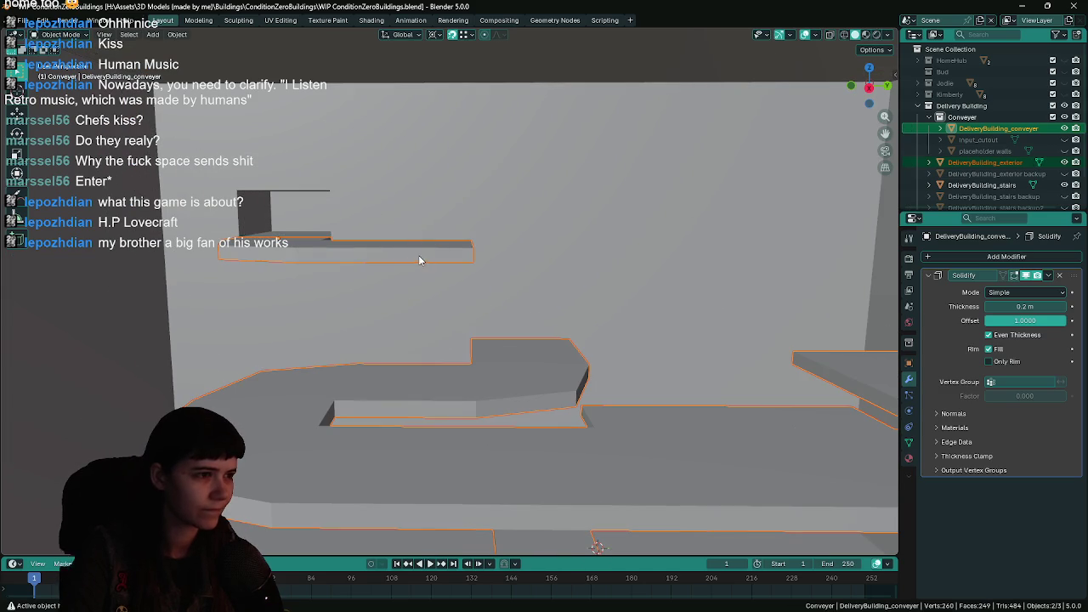
{"action": "scroll", "coordinate": [510, 308], "scroll_direction": "down", "scroll_amount": 2}
{"action": "scroll", "coordinate": [465, 290], "scroll_direction": "up", "scroll_amount": 3}
- Box-select the DeliveryBuilding_exterior wall faces around the shelf using see-through display
{"action": "left_click", "coordinate": [464, 291]}
{"action": "key", "text": "Tab"}
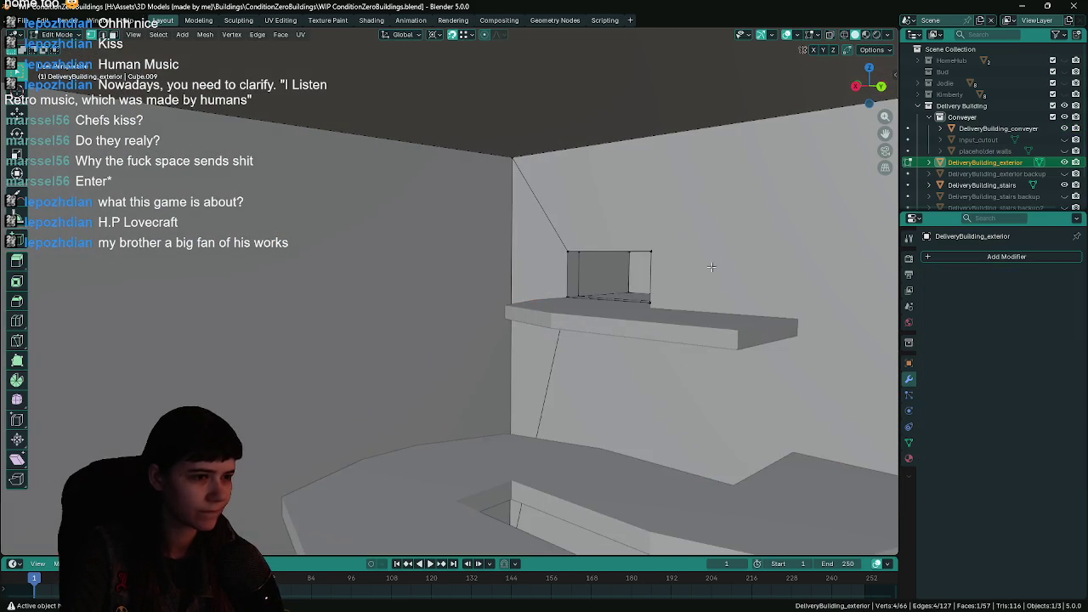
{"action": "scroll", "coordinate": [613, 309], "scroll_direction": "up", "scroll_amount": 2}
{"action": "scroll", "coordinate": [613, 309], "scroll_direction": "up", "scroll_amount": 5}
{"action": "key", "text": "ctrl+Tab"}
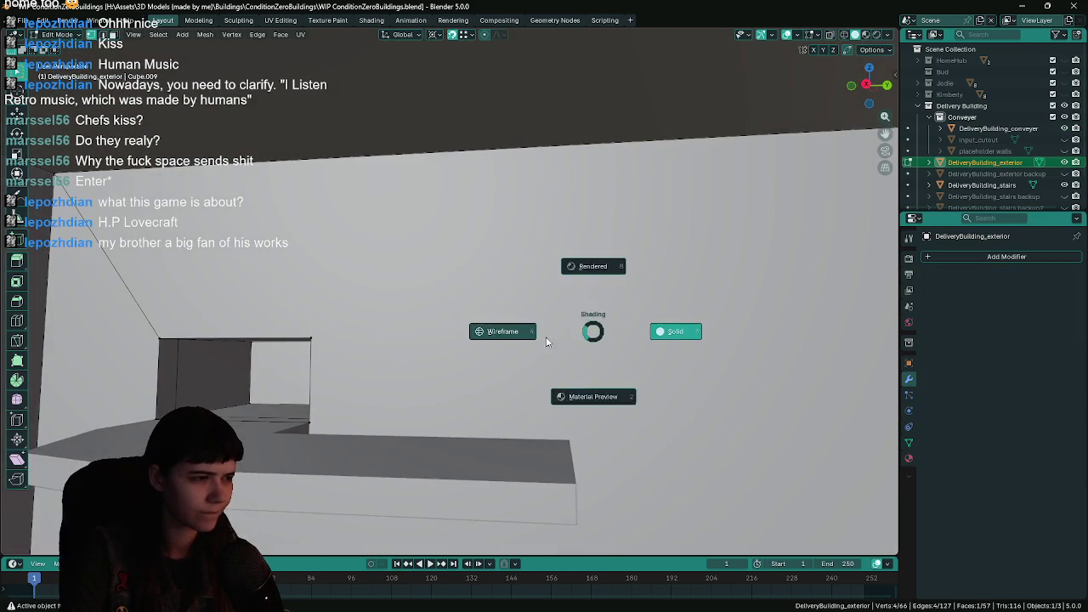
{"action": "key", "text": "Escape"}
{"action": "mouse_move", "coordinate": [133, 309]}
{"action": "left_mouse_down"}
{"action": "mouse_move", "coordinate": [282, 400]}
{"action": "mouse_move", "coordinate": [421, 441]}
{"action": "left_mouse_up"}
{"action": "key", "text": "alt+z"}
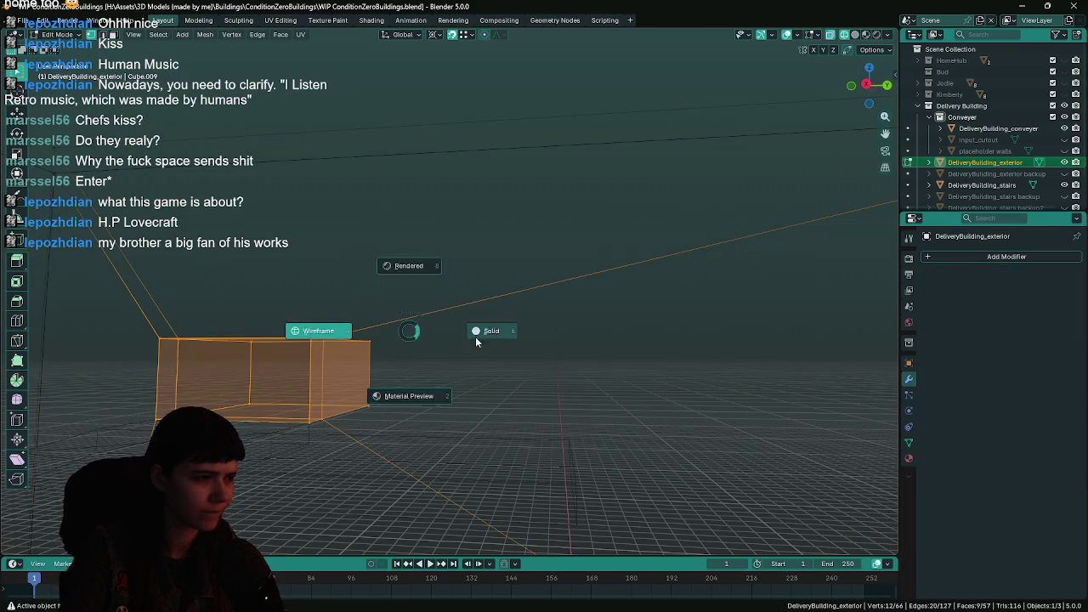
{"action": "scroll", "coordinate": [564, 397], "scroll_direction": "up", "scroll_amount": 3}
{"action": "key", "text": "Tab"}
- Select all of the conveyer plank's geometry and edit it together with the exterior
{"action": "left_click", "coordinate": [482, 355]}
{"action": "key", "text": "Tab"}
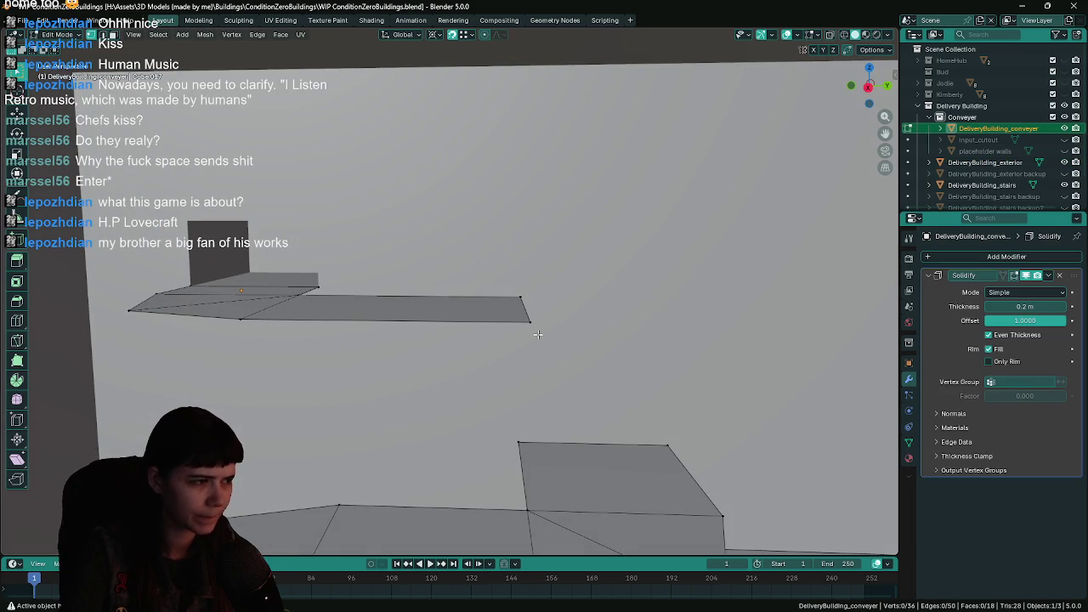
{"action": "key", "text": "a"}
{"action": "left_click", "coordinate": [447, 236], "text": "shift"}
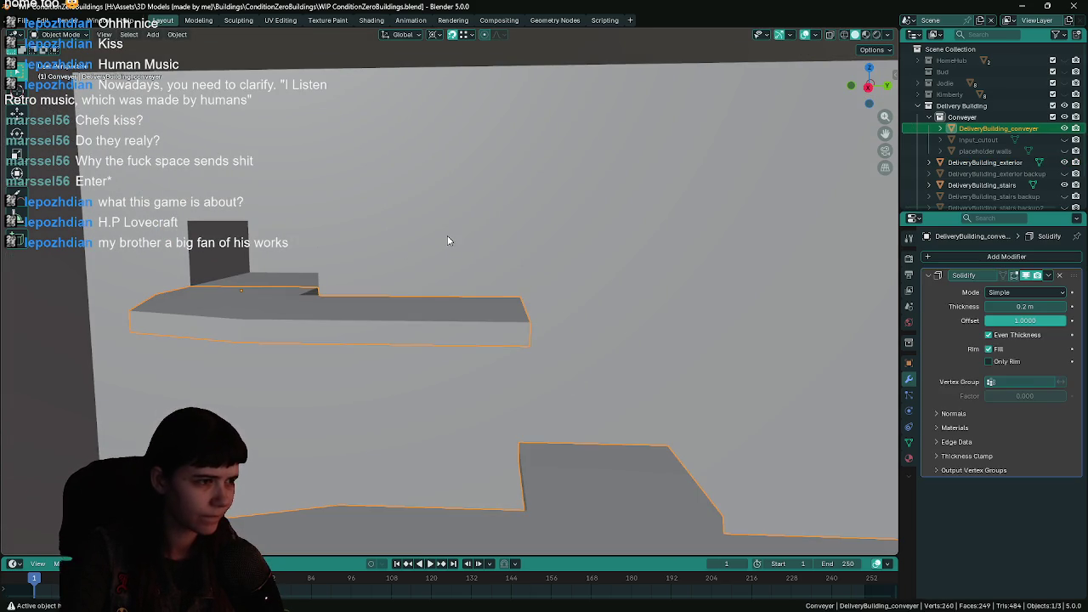
{"action": "key", "text": "Tab"}
{"action": "scroll", "coordinate": [610, 307], "scroll_direction": "down", "scroll_amount": 2}
{"action": "scroll", "coordinate": [605, 301], "scroll_direction": "down", "scroll_amount": 2}
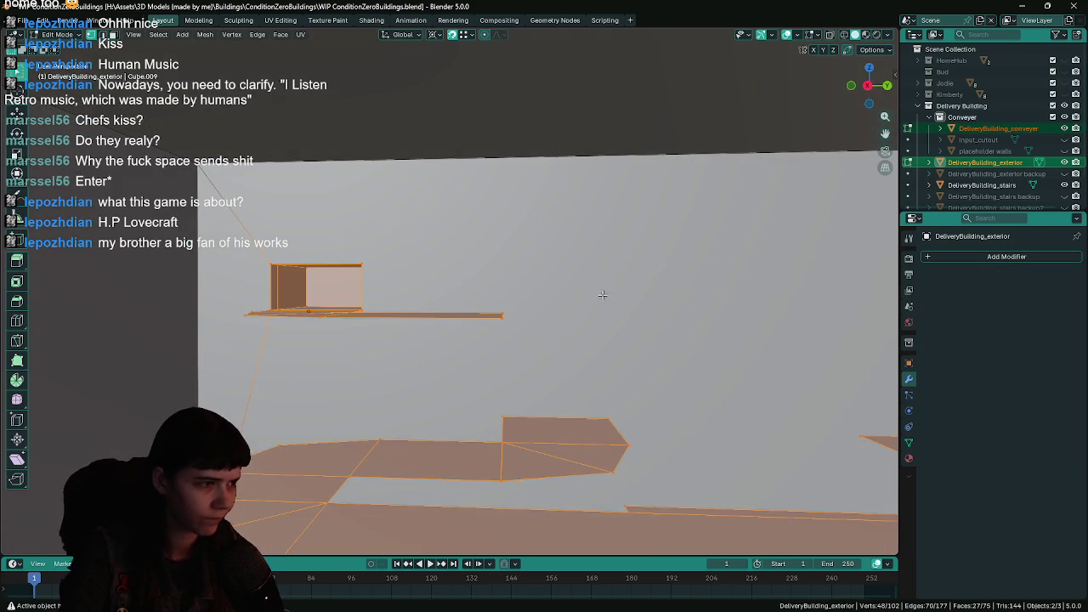
{"action": "scroll", "coordinate": [603, 292], "scroll_direction": "up", "scroll_amount": 2}
- Raise the selected geometry about 0.36 m along Z, return to Object Mode, and save
{"action": "key", "text": "g"}
{"action": "key", "text": "z"}
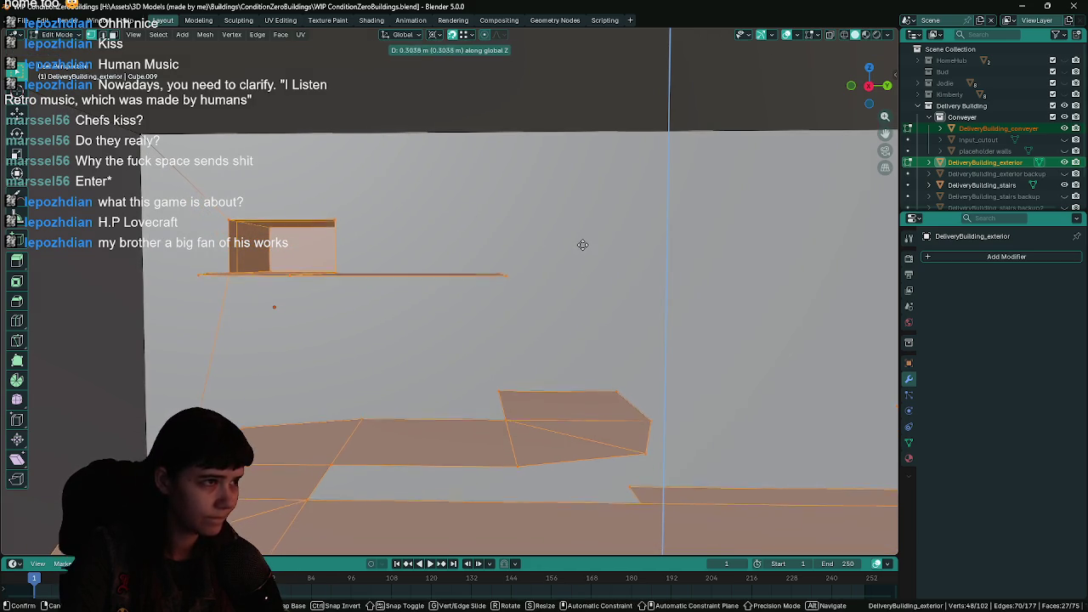
{"action": "type", "text": ".2"}
{"action": "left_click", "coordinate": [583, 242]}
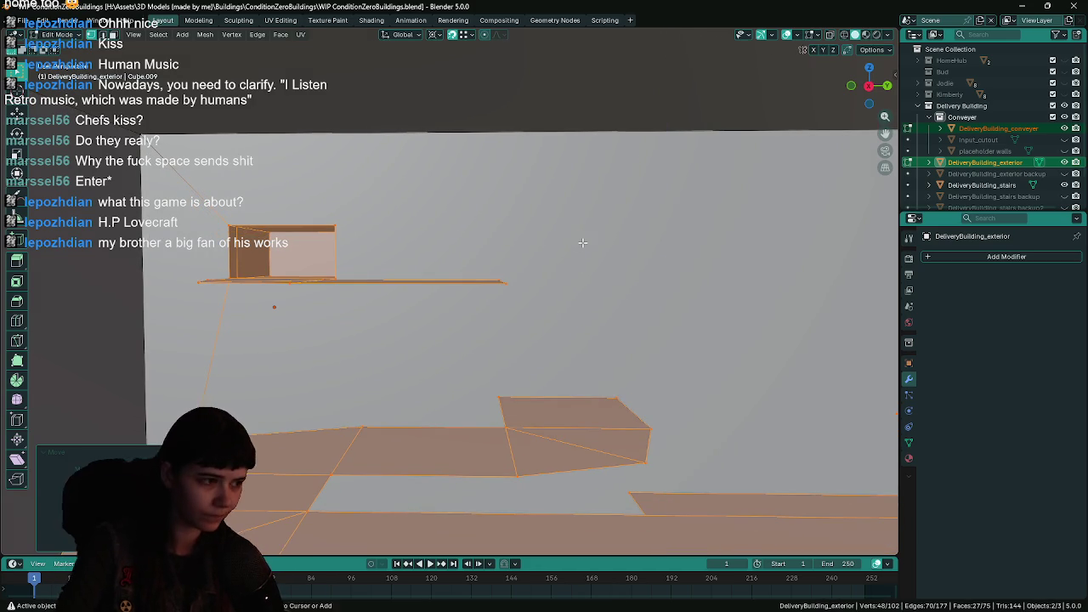
{"action": "key", "text": "ctrl+s"}
{"action": "key", "text": "Tab"}
{"action": "key", "text": "KP_Decimal"}
{"action": "scroll", "coordinate": [514, 316], "scroll_direction": "down", "scroll_amount": 5}
{"action": "scroll", "coordinate": [515, 300], "scroll_direction": "up", "scroll_amount": 6}
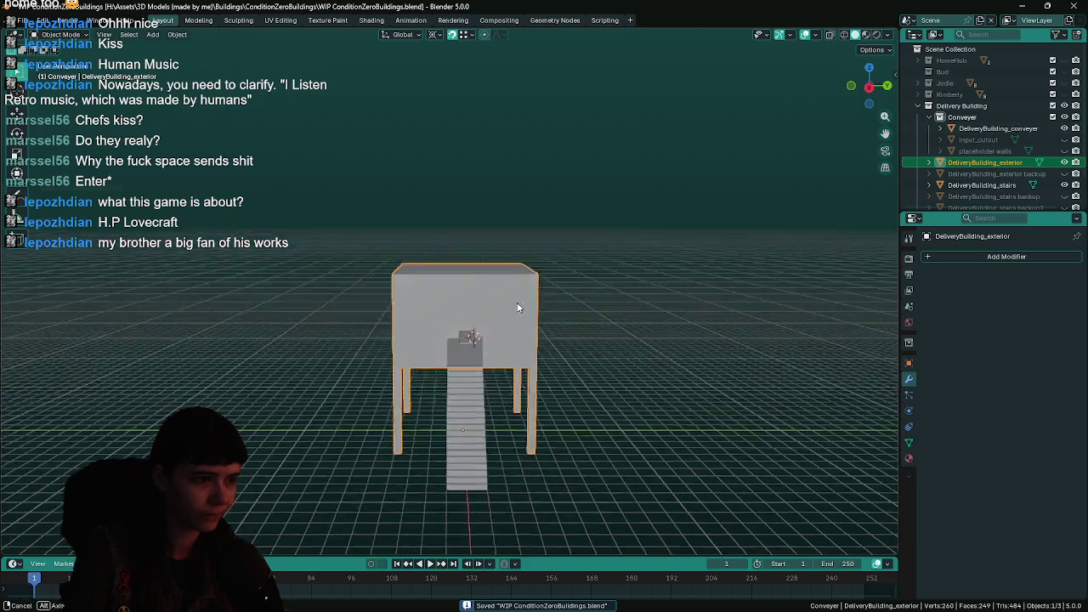
- Export the exterior mesh as FBX from Blender and reimport it in Unreal's Content Drawer
{"action": "key", "text": "F3"}
{"action": "left_click", "coordinate": [739, 119]}
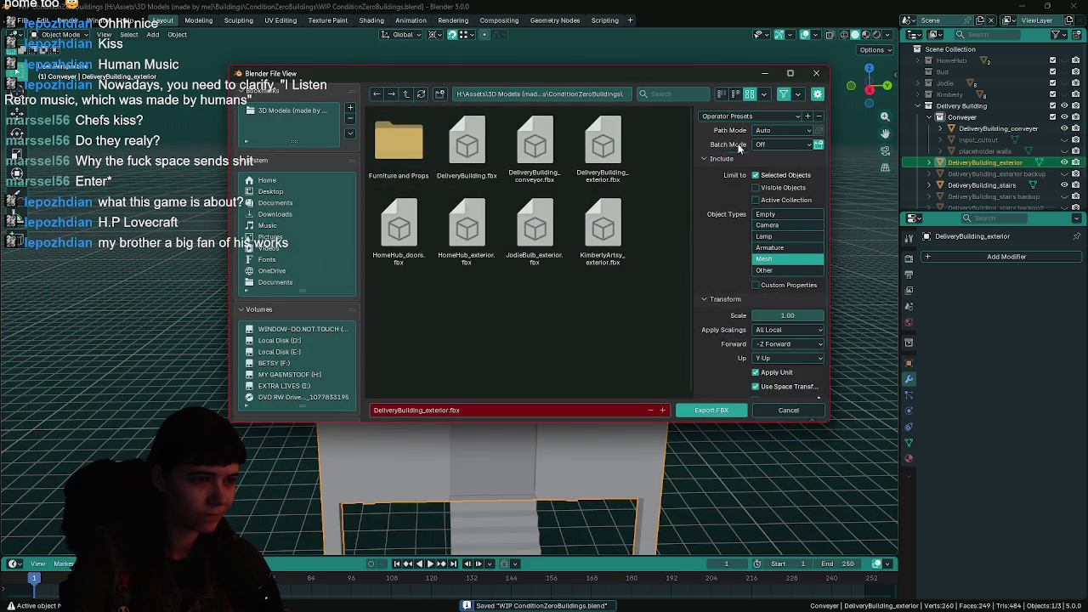
{"action": "left_click", "coordinate": [702, 412]}
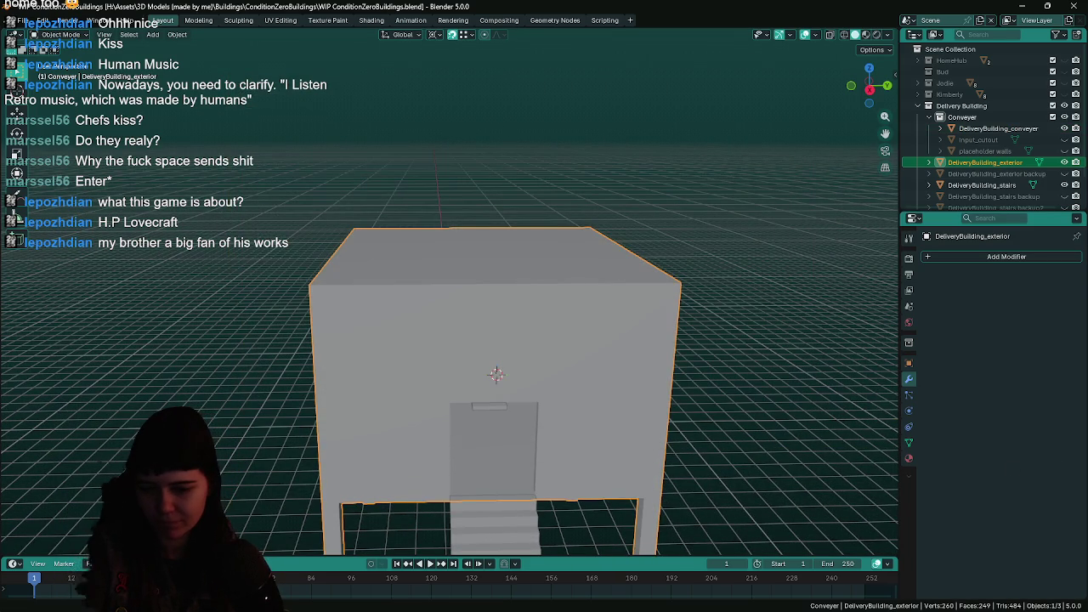
{"action": "key", "text": "alt+Tab"}
{"action": "key", "text": "ctrl+space"}
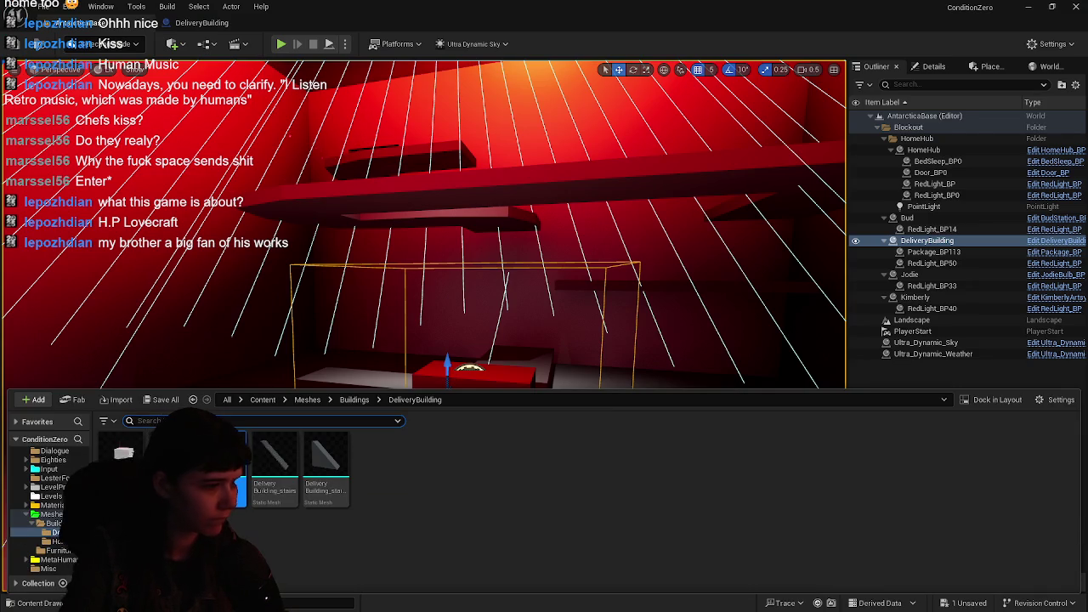
{"action": "right_click", "coordinate": [214, 464]}
{"action": "left_click", "coordinate": [280, 124]}
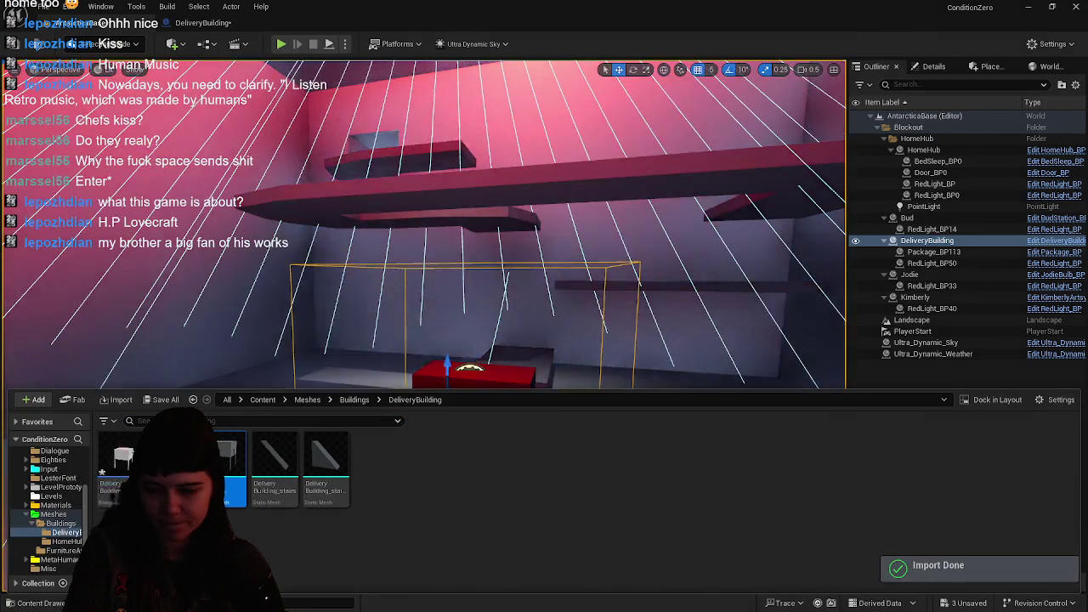
- Export DeliveryBuilding_conveyer over DeliveryBuilding_conveyor.fbx and reimport the conveyor mesh in Unreal
{"action": "key", "text": "alt+Tab"}
{"action": "left_click", "coordinate": [998, 128]}
{"action": "key", "text": "ctrl+shift+e"}
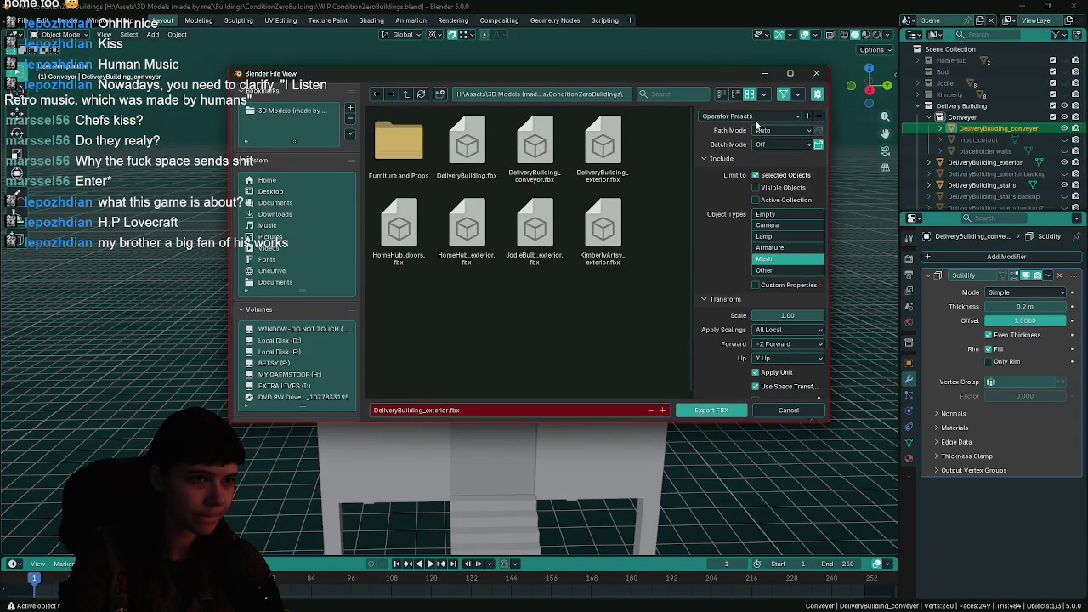
{"action": "double_click", "coordinate": [535, 148]}
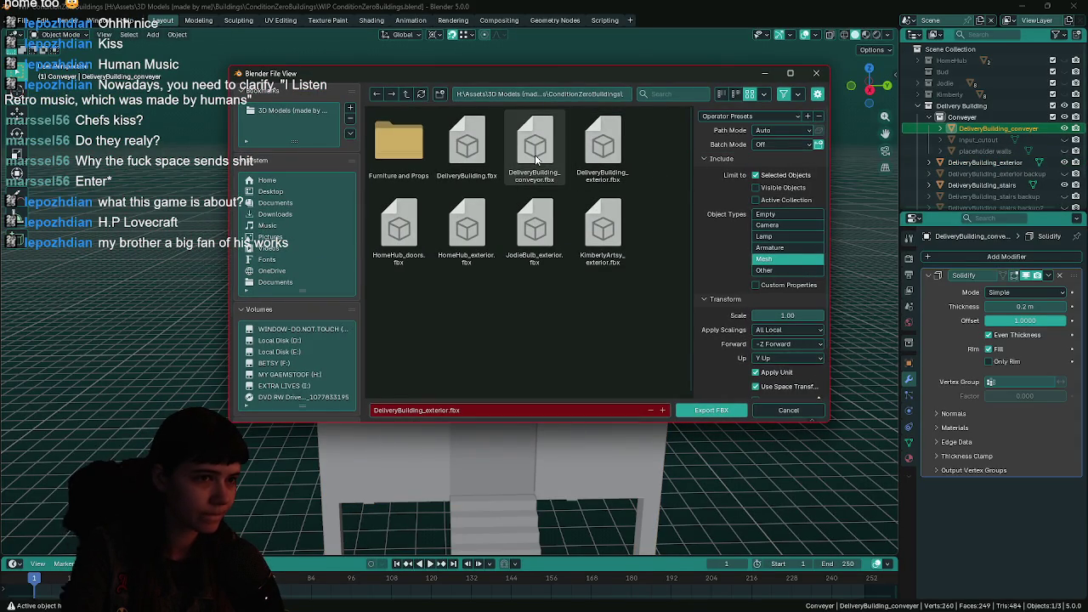
{"action": "key", "text": "alt+Tab"}
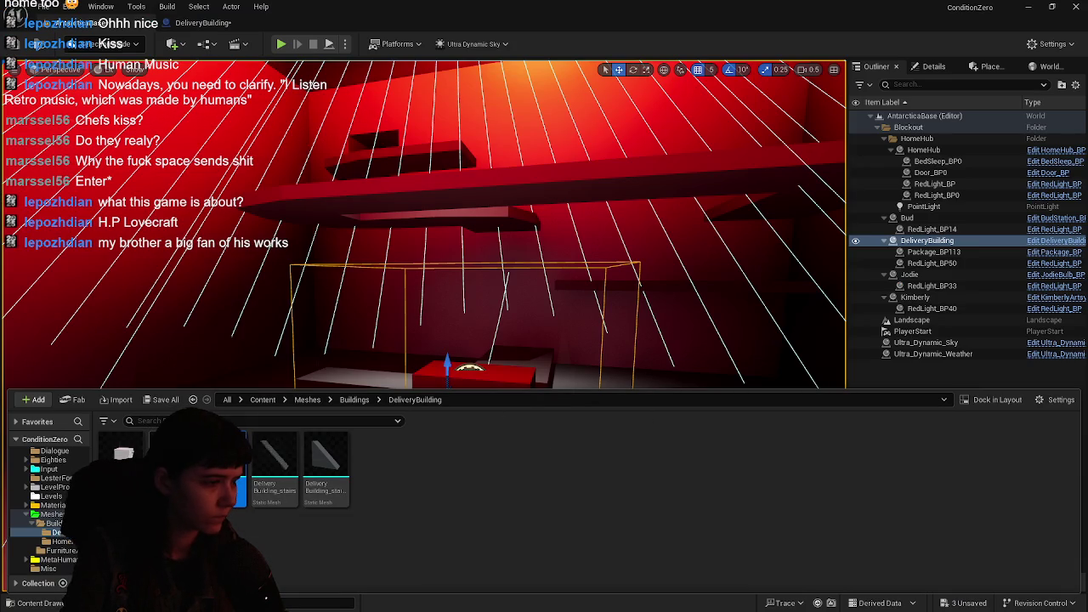
{"action": "right_click", "coordinate": [192, 468]}
{"action": "left_click", "coordinate": [400, 160]}
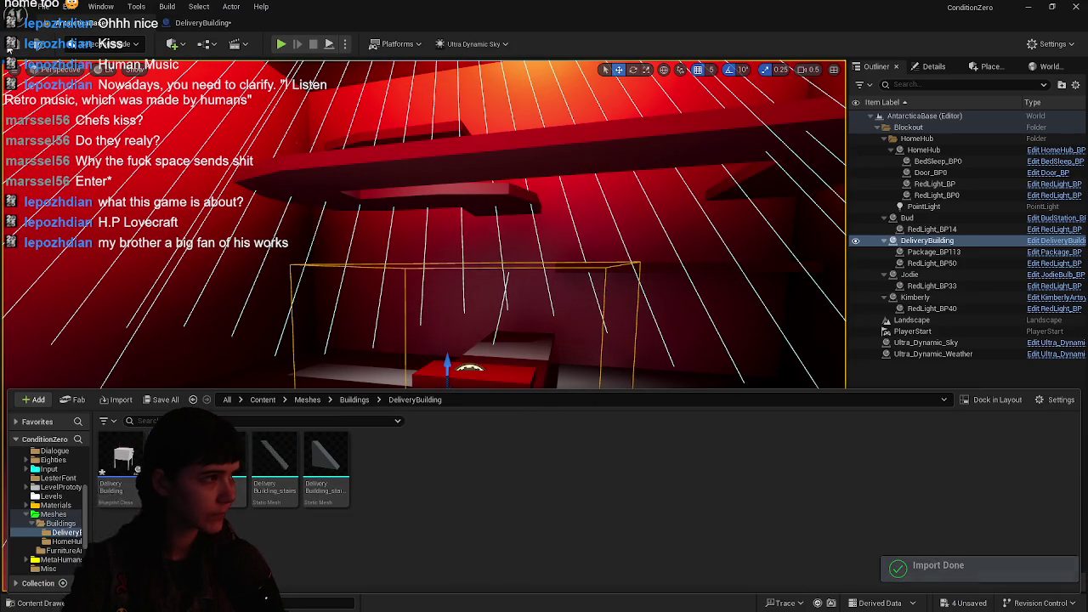
{"action": "key", "text": "ctrl+space"}
{"action": "left_click", "coordinate": [56, 603]}
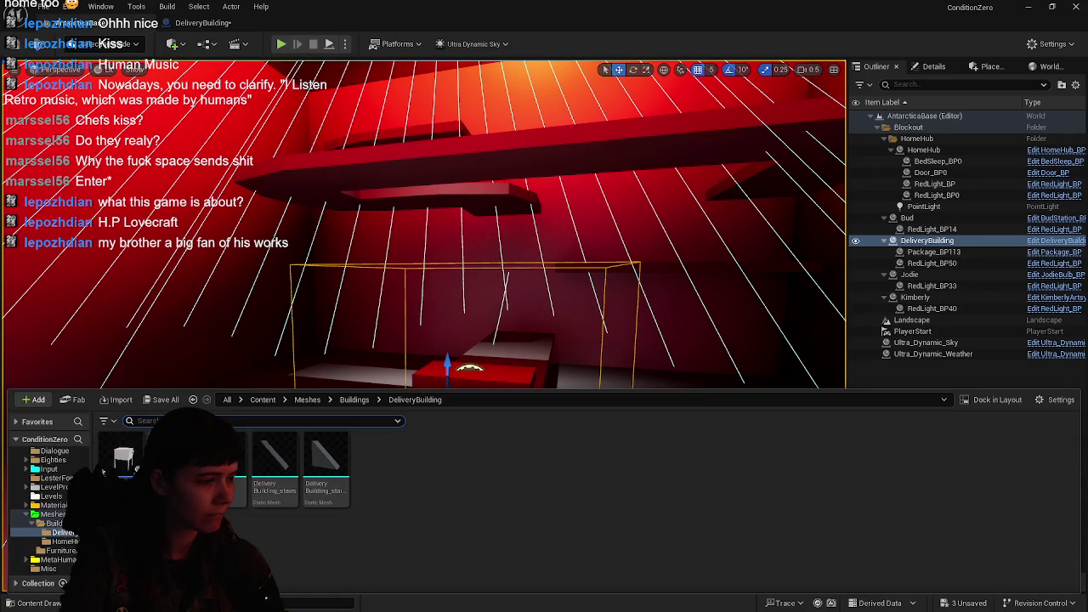
- Save the reimported DeliveryBuilding mesh assets
{"action": "left_click", "coordinate": [180, 400]}
{"action": "left_click", "coordinate": [638, 441]}
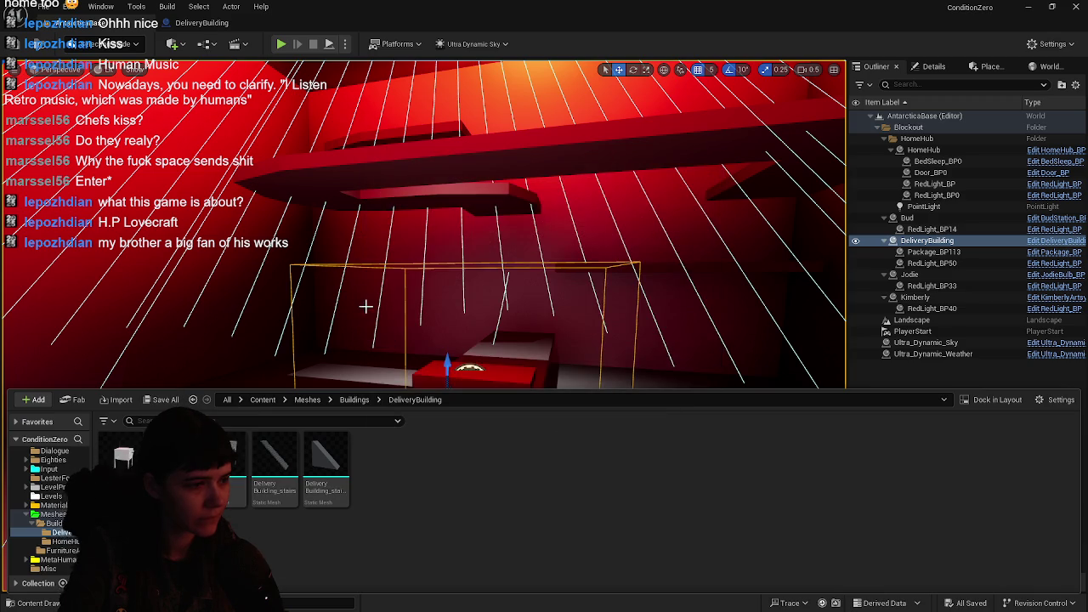
{"action": "mouse_move", "coordinate": [370, 301]}
{"action": "left_mouse_down"}
{"action": "mouse_move", "coordinate": [378, 291]}
{"action": "mouse_move", "coordinate": [370, 302]}
{"action": "left_mouse_up"}
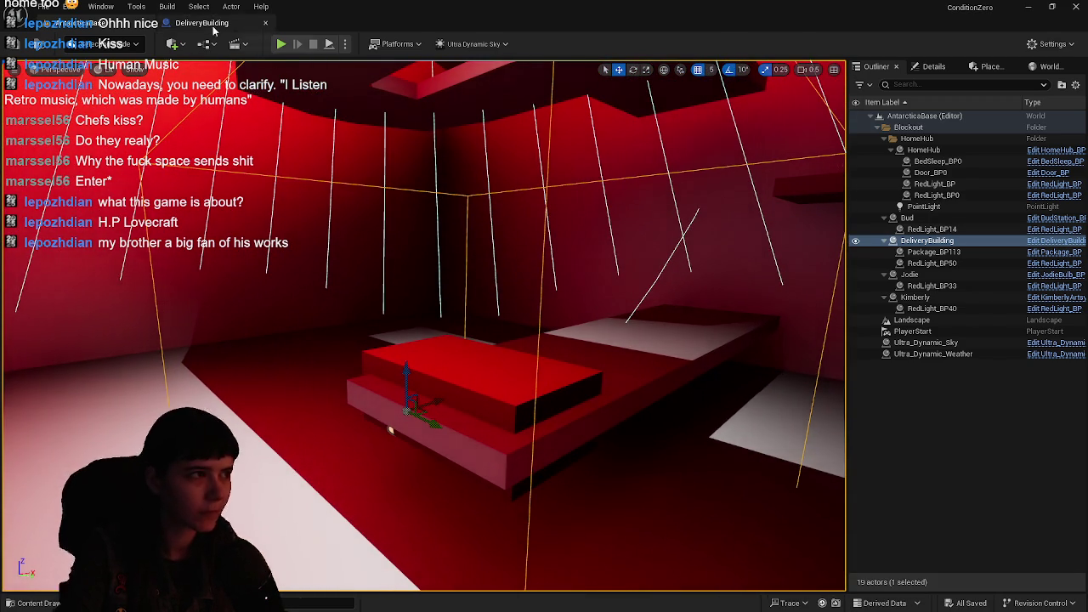
- Set the Blueprint's position snap to 1, place Package_BP at -25, -20, 584, and save the level
{"action": "left_click", "coordinate": [217, 27]}
{"action": "mouse_move", "coordinate": [565, 241]}
{"action": "left_mouse_down"}
{"action": "mouse_move", "coordinate": [515, 271]}
{"action": "mouse_move", "coordinate": [519, 176]}
{"action": "mouse_move", "coordinate": [524, 232]}
{"action": "mouse_move", "coordinate": [530, 208]}
{"action": "mouse_move", "coordinate": [514, 216]}
{"action": "mouse_move", "coordinate": [531, 212]}
{"action": "mouse_move", "coordinate": [542, 165]}
{"action": "left_mouse_up"}
{"action": "left_click", "coordinate": [697, 81]}
{"action": "left_click", "coordinate": [714, 112]}
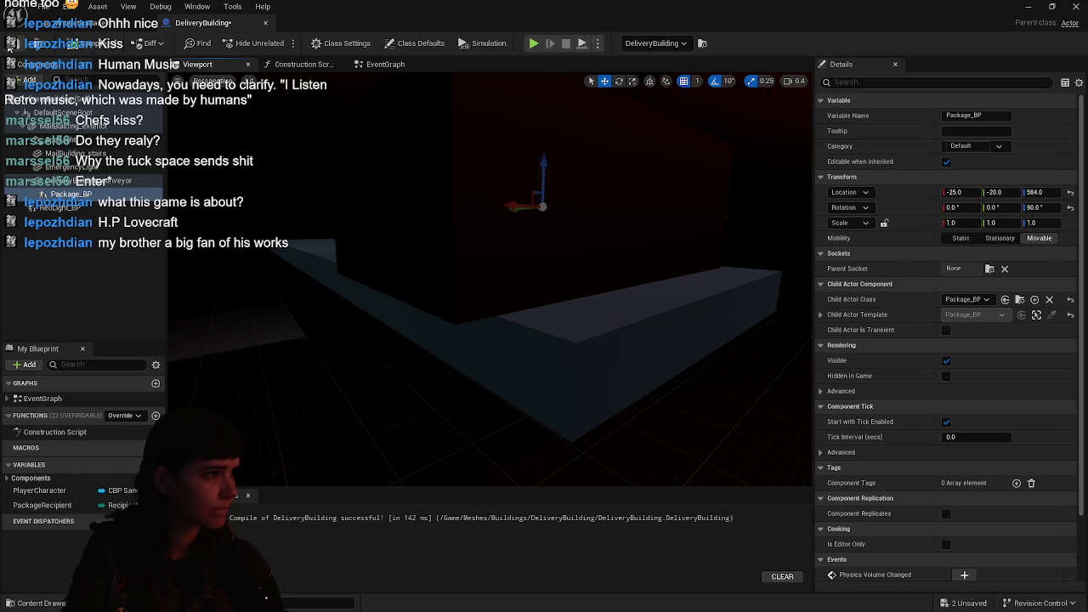
{"action": "left_click", "coordinate": [111, 22]}
{"action": "left_click", "coordinate": [201, 22]}
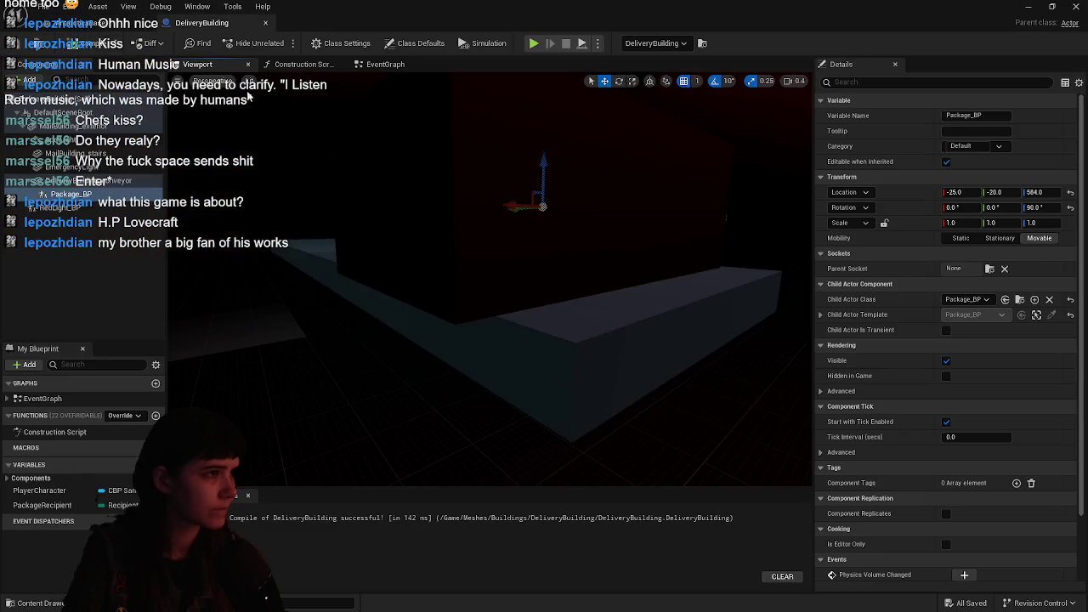
{"action": "key", "text": "f"}
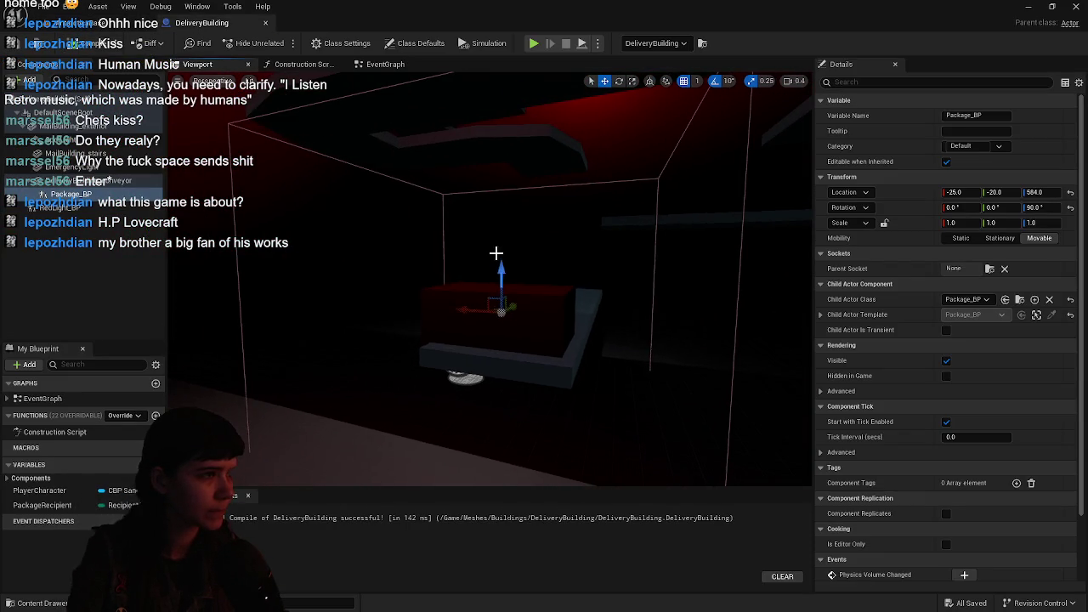
{"action": "left_click", "coordinate": [111, 23]}
{"action": "key", "text": "ctrl+s"}
{"action": "left_click", "coordinate": [939, 415]}
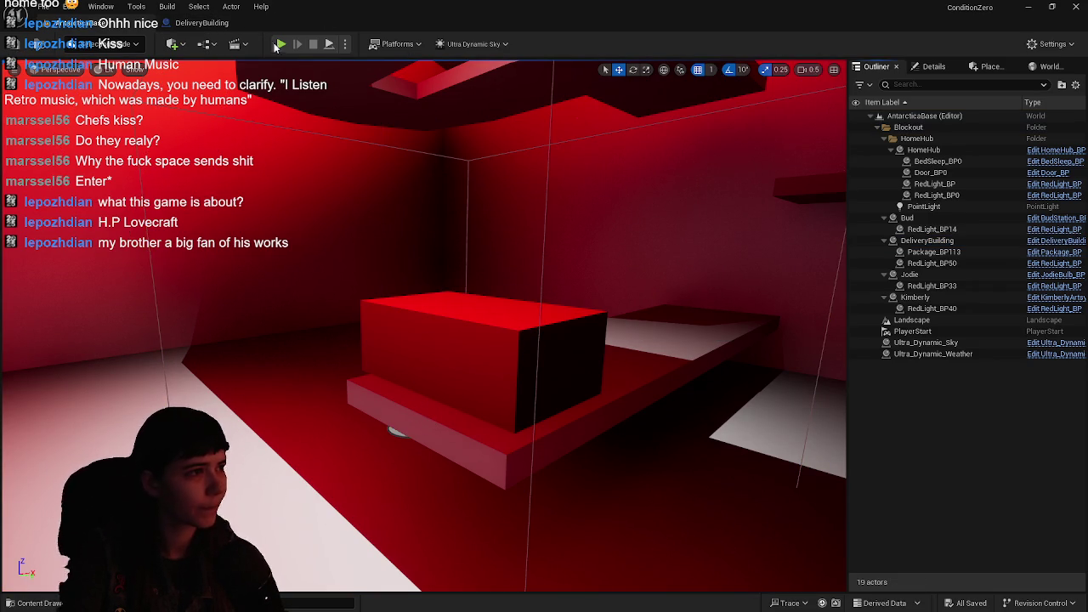
- Play the level, running the mannequin up the stairs into the red room, then stop
{"action": "key", "text": "alt+p"}
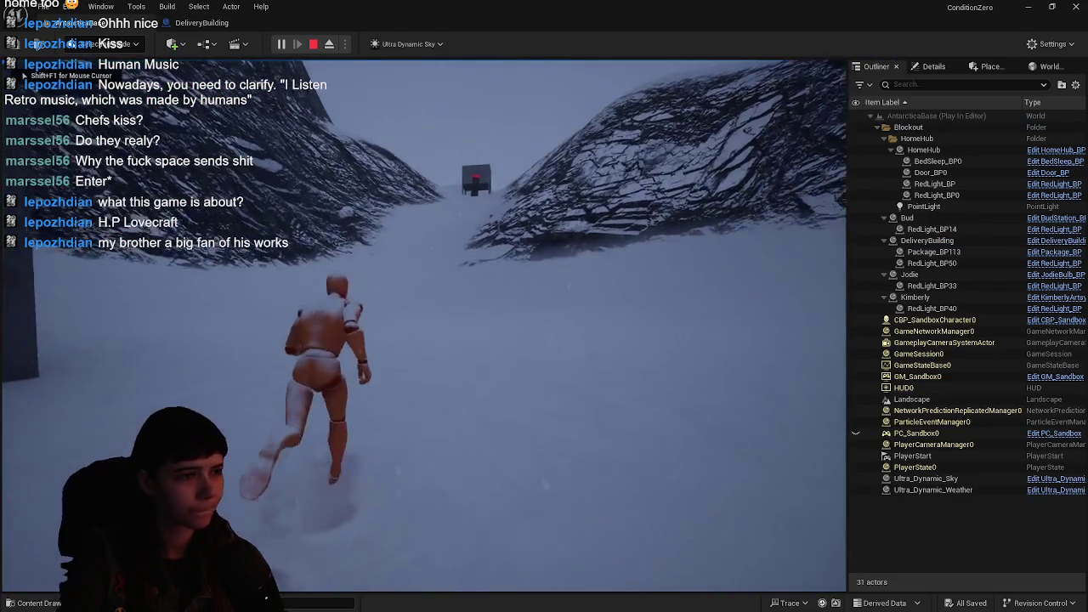
{"action": "key", "text": "w"}
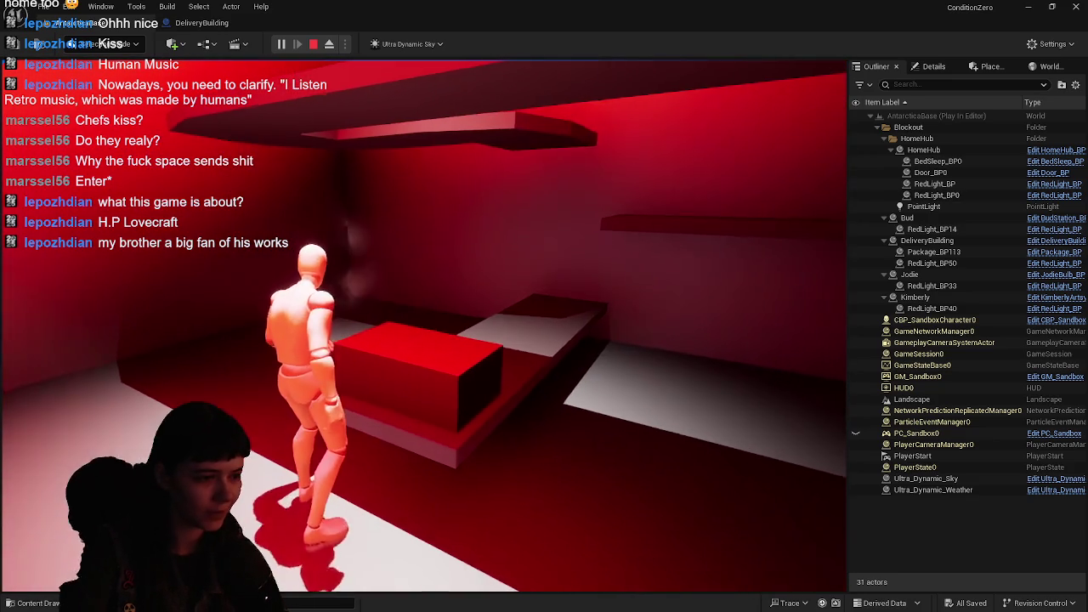
{"action": "key", "text": "Escape"}
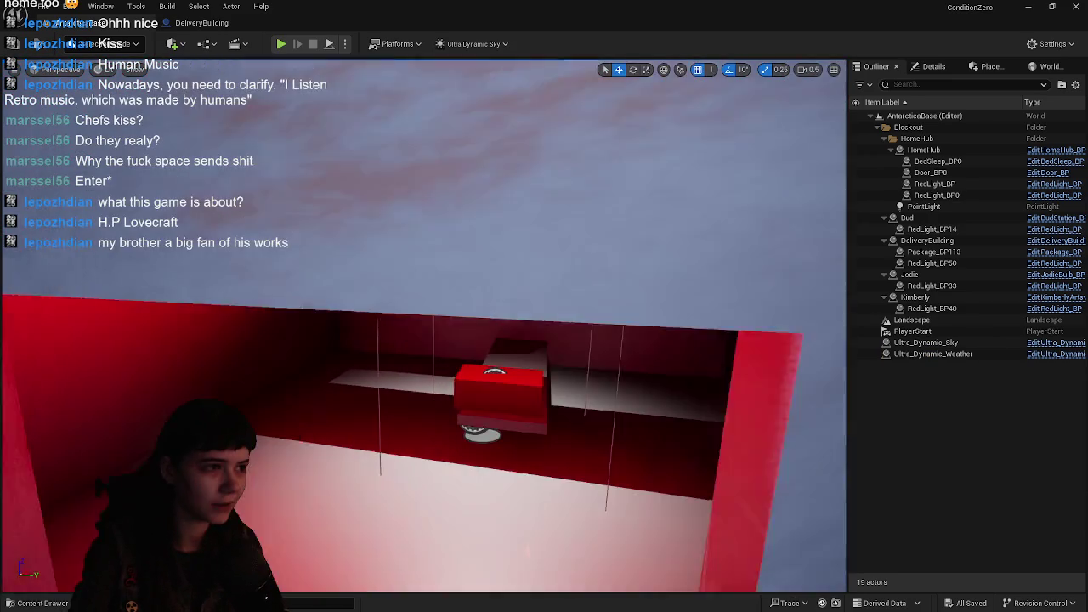
- Move Door_BP from the HomeHub folder into the Buildings folder
{"action": "scroll", "coordinate": [632, 291], "scroll_direction": "up", "scroll_amount": 2}
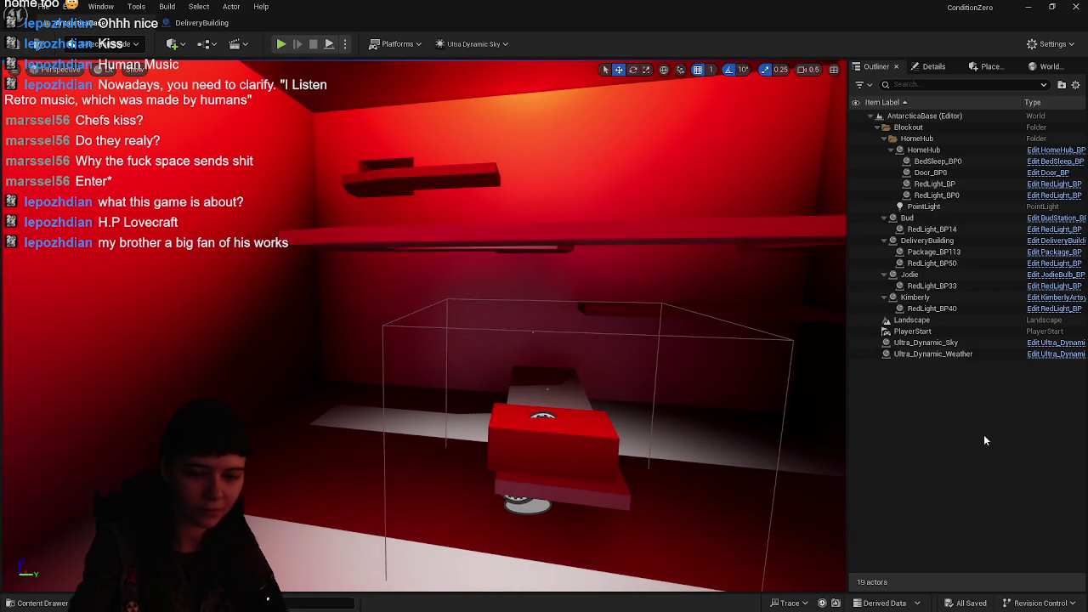
{"action": "mouse_move", "coordinate": [622, 414]}
{"action": "left_mouse_down"}
{"action": "mouse_move", "coordinate": [501, 400]}
{"action": "mouse_move", "coordinate": [672, 425]}
{"action": "left_mouse_up"}
{"action": "key", "text": "ctrl+space"}
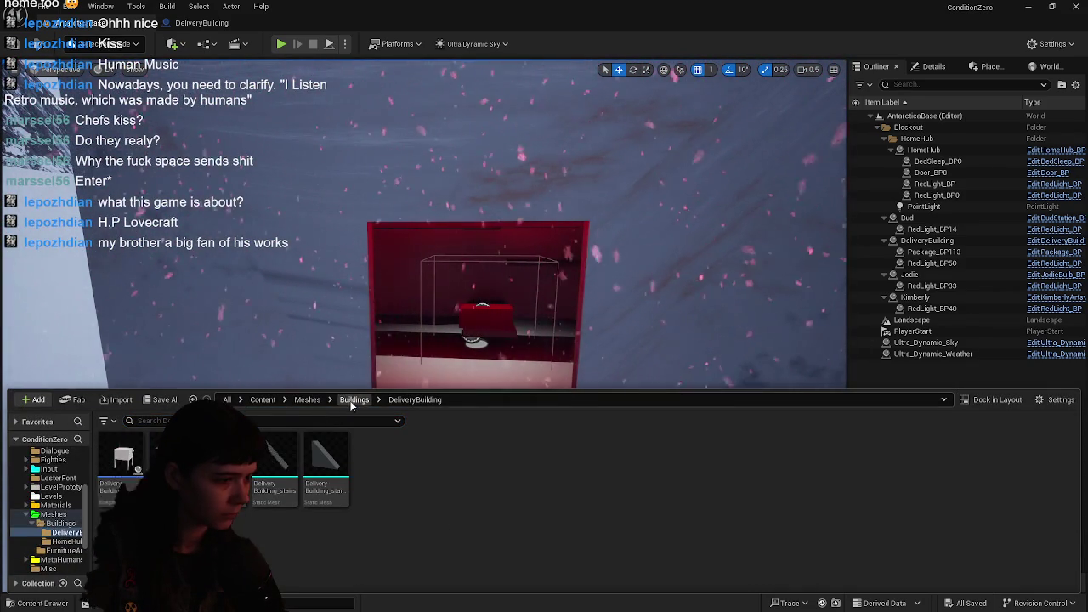
{"action": "left_click", "coordinate": [352, 399]}
{"action": "double_click", "coordinate": [118, 467]}
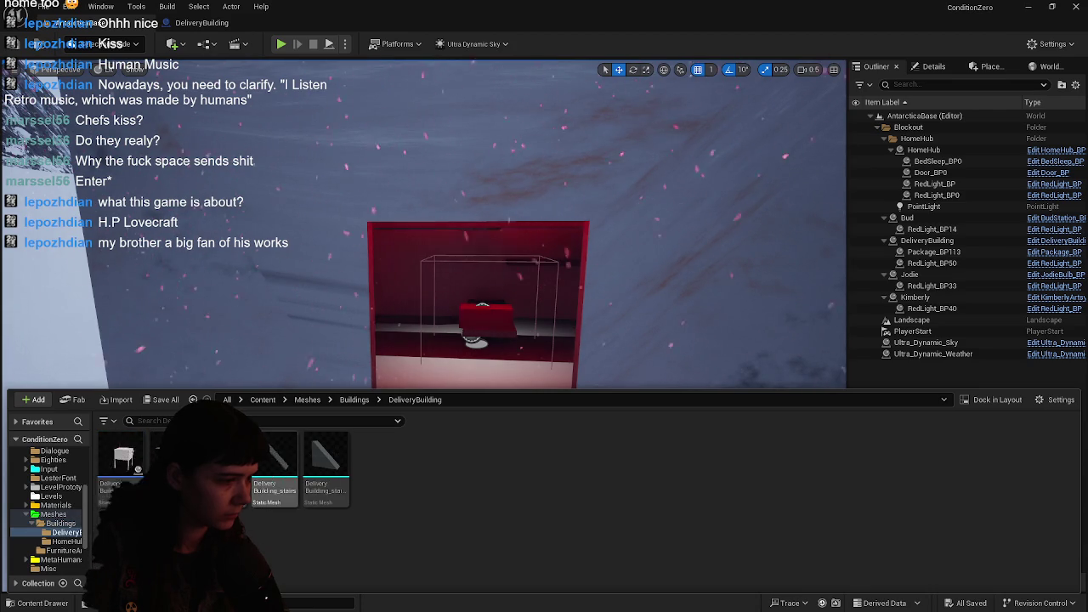
{"action": "left_click", "coordinate": [67, 541]}
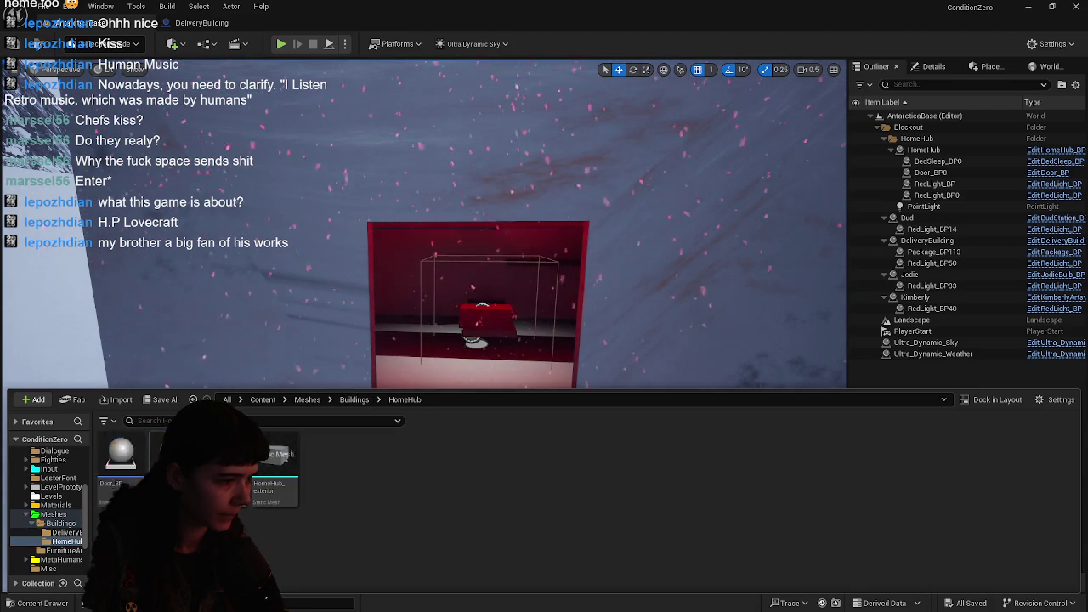
{"action": "left_click", "coordinate": [132, 459]}
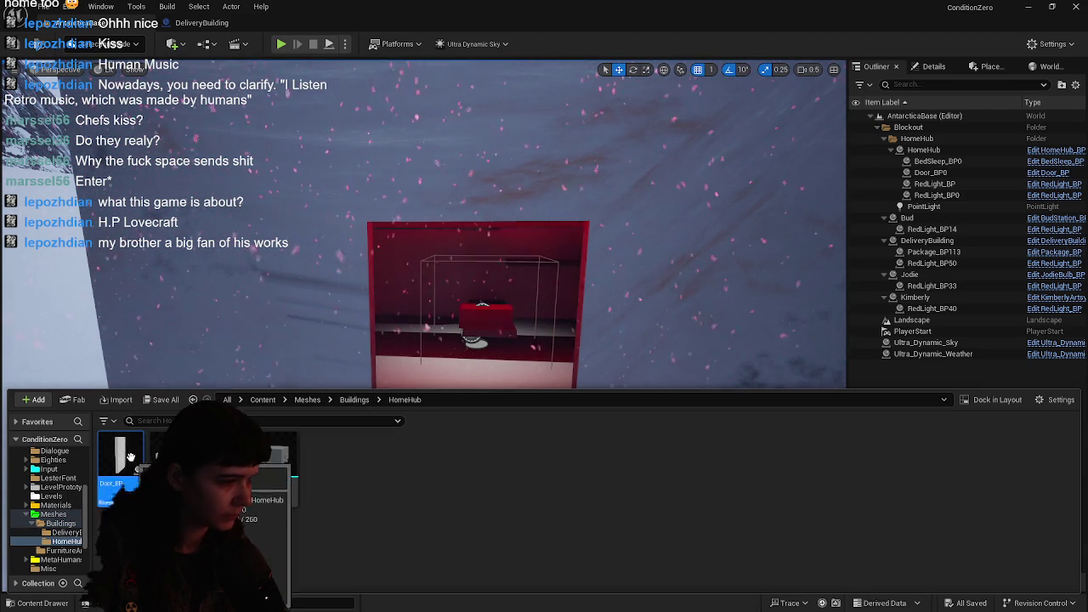
{"action": "left_click", "coordinate": [78, 547]}
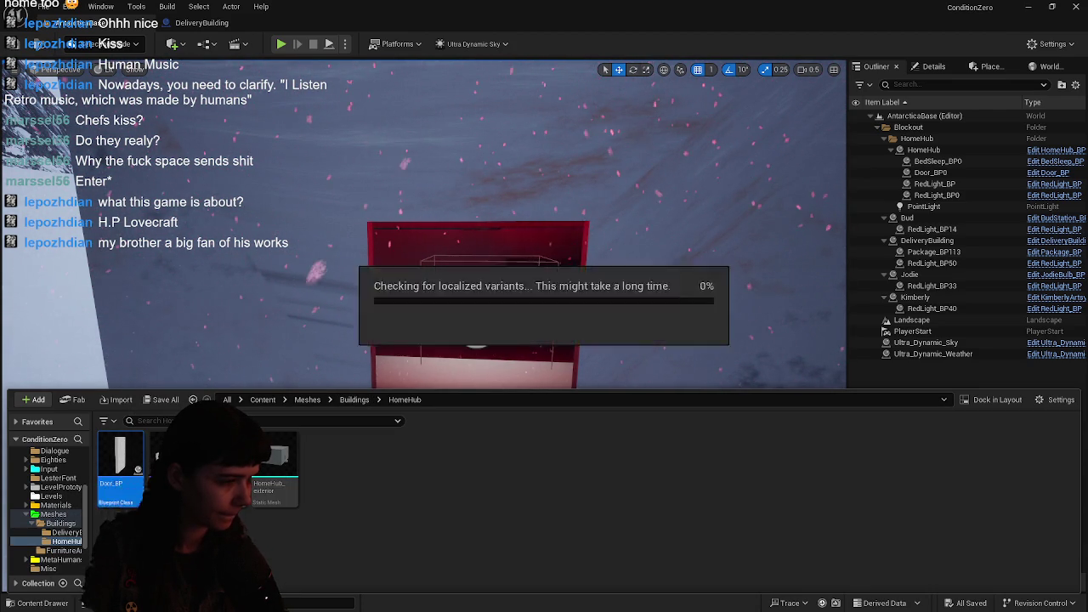
- Save the moved assets and fix up the Buildings folder's redirectors, deleting unreferenced ones
{"action": "left_click", "coordinate": [356, 400]}
{"action": "left_click", "coordinate": [181, 400]}
{"action": "left_click", "coordinate": [635, 439]}
{"action": "right_click", "coordinate": [126, 460]}
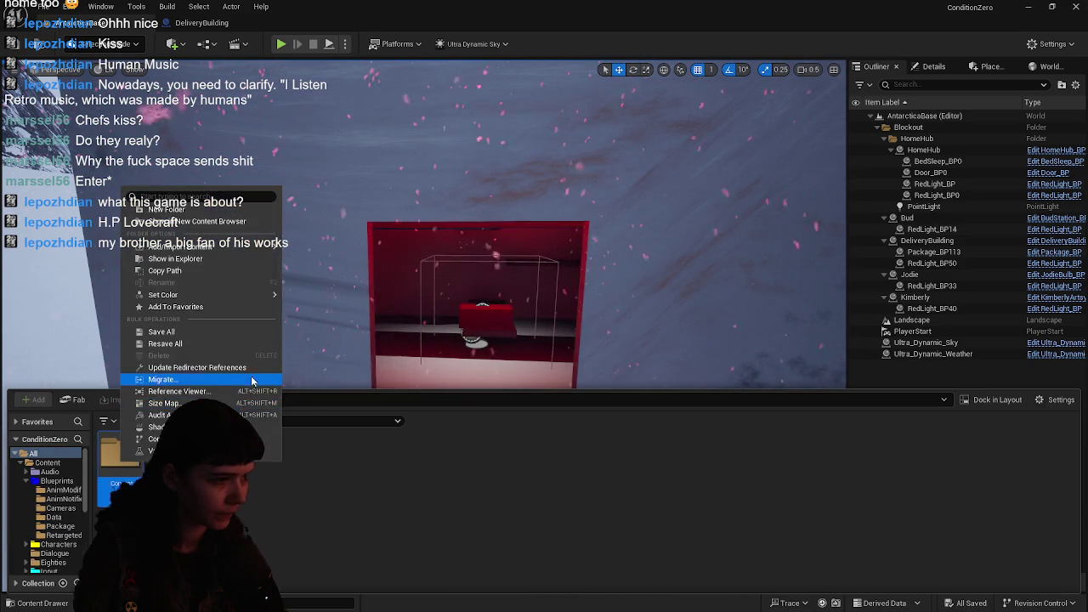
{"action": "left_click", "coordinate": [246, 375]}
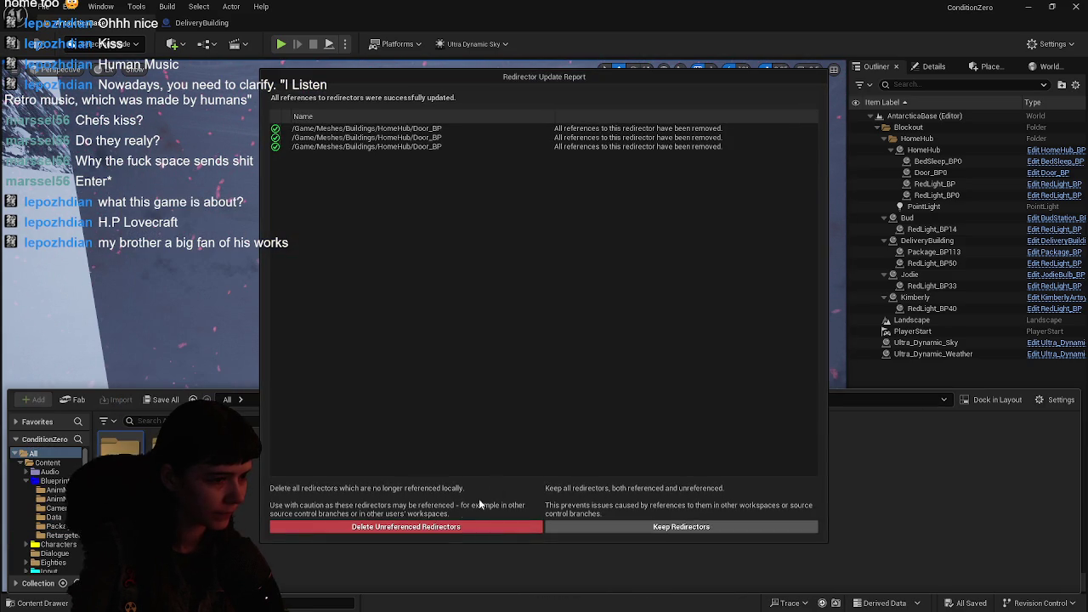
{"action": "left_click", "coordinate": [442, 525]}
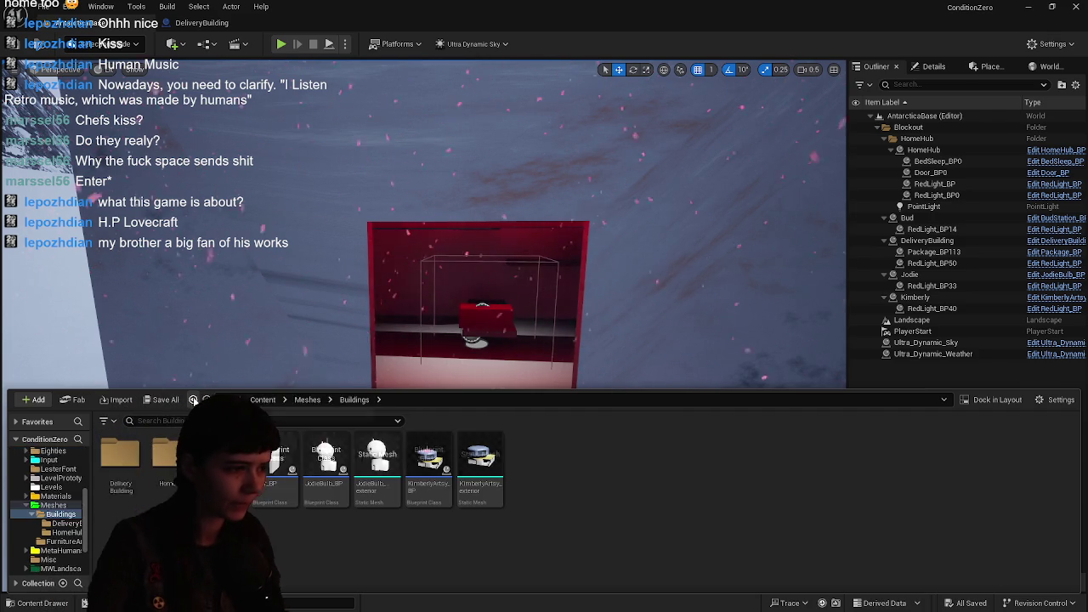
{"action": "double_click", "coordinate": [171, 463]}
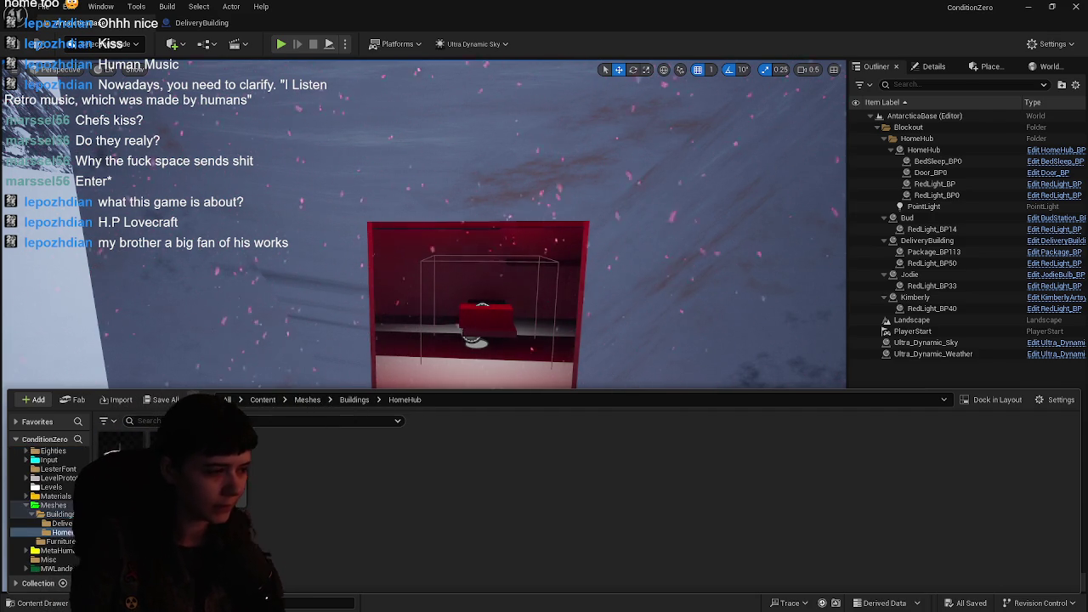
{"action": "left_click", "coordinate": [354, 400]}
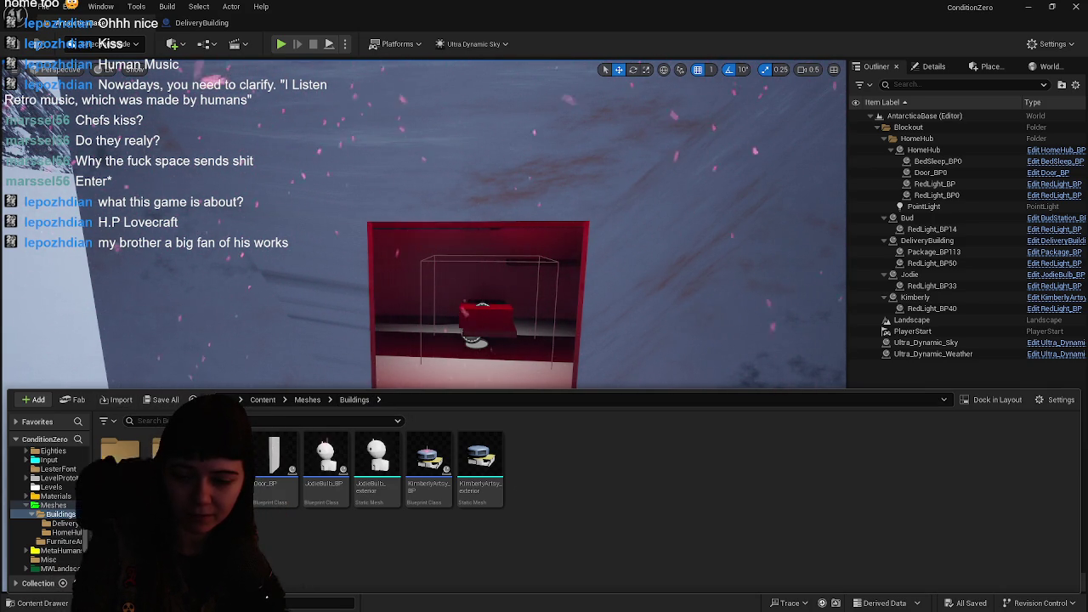
{"action": "mouse_move", "coordinate": [620, 350]}
{"action": "left_mouse_down"}
{"action": "mouse_move", "coordinate": [621, 264]}
{"action": "mouse_move", "coordinate": [439, 80]}
{"action": "mouse_move", "coordinate": [581, 289]}
{"action": "left_mouse_up"}
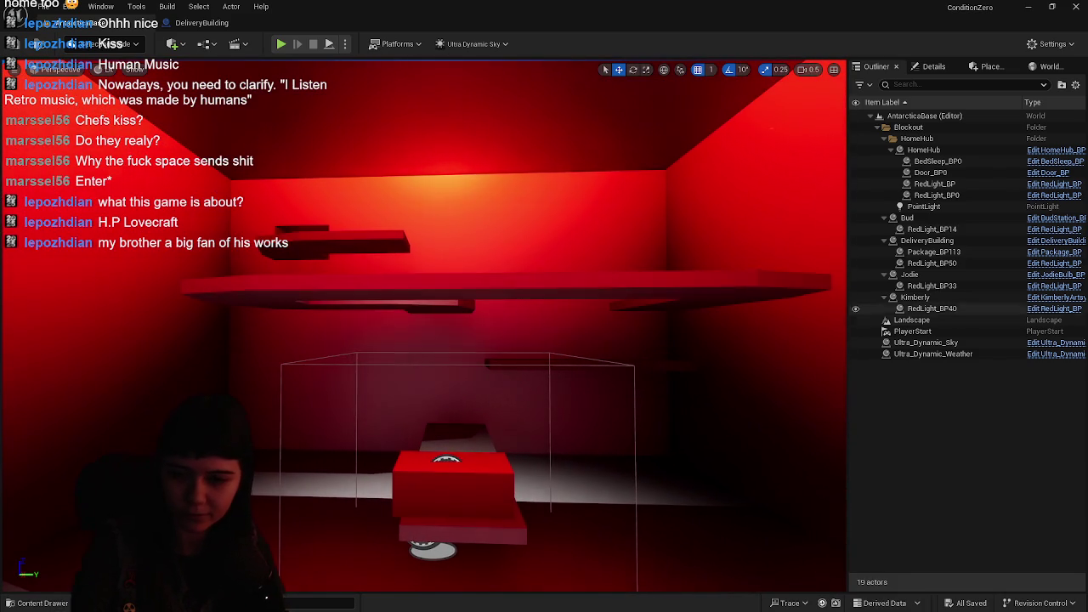